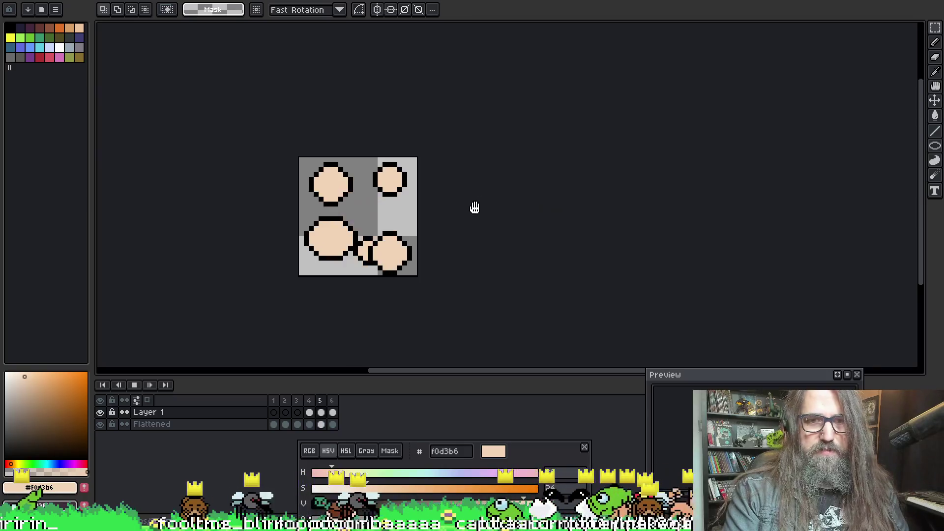
Step: Stop playback on frame 5 and squash the lower-right ball slightly flatter
{"action": "key", "text": "Return"}
{"action": "key", "text": "Return"}
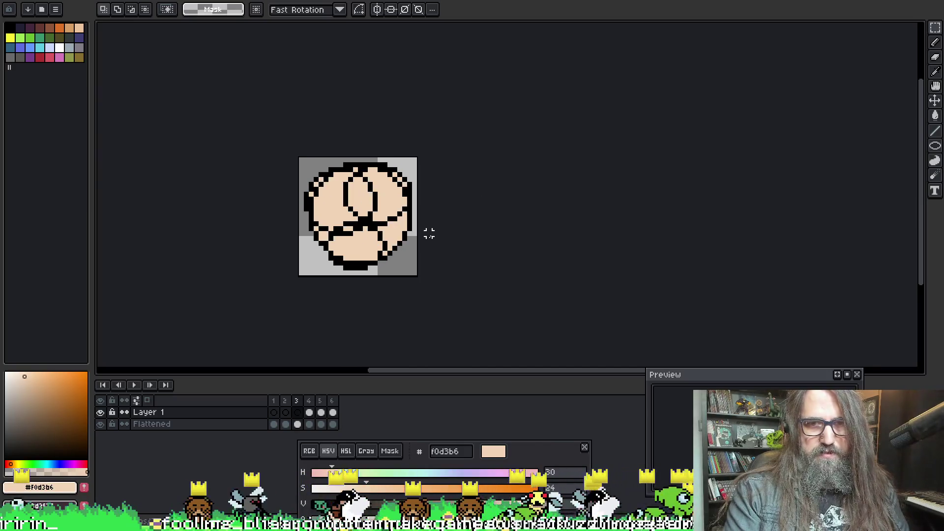
{"action": "key", "text": "Return"}
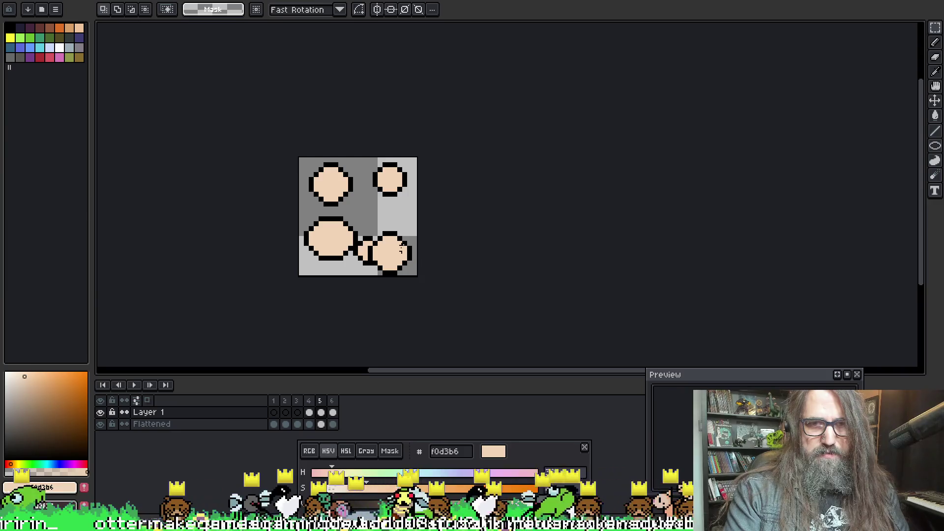
{"action": "key", "text": "Return"}
{"action": "key", "text": "Return"}
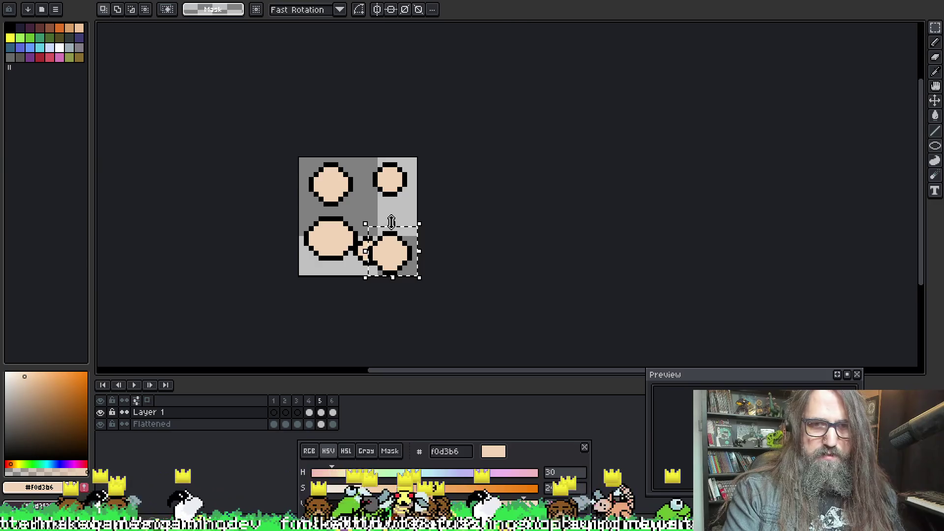
{"action": "left_click_drag", "start_coordinate": [391, 222], "coordinate": [392, 227]}
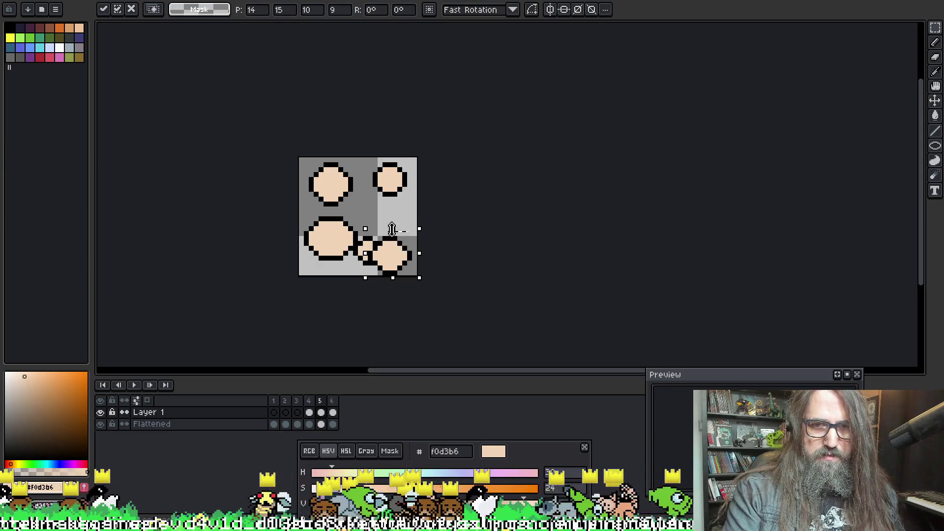
{"action": "key", "text": "Return"}
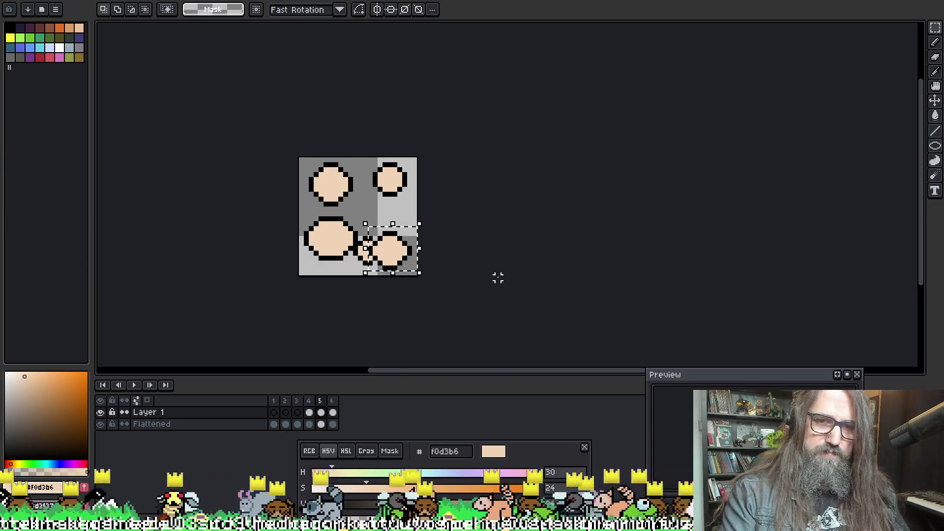
Step: Play the animation to check the bounce, stopping on frame 6 with onion skin shown
{"action": "key", "text": "Return"}
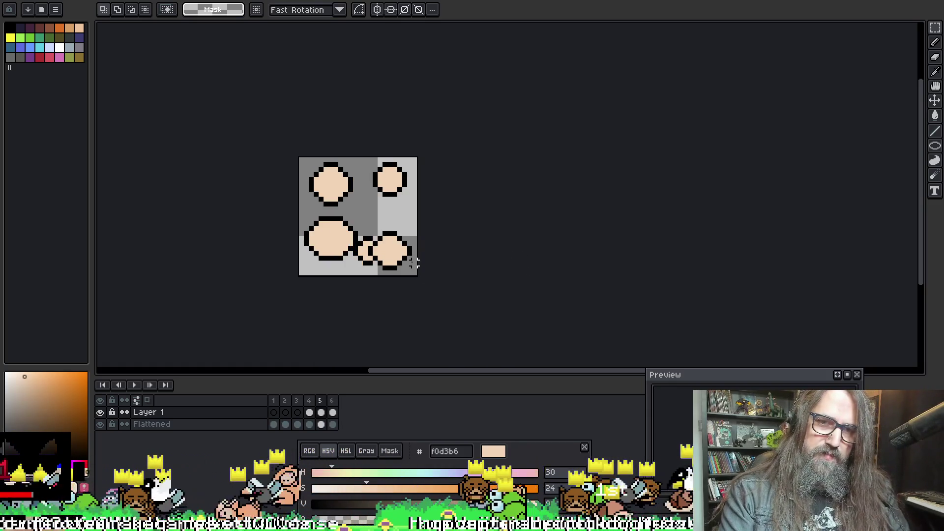
{"action": "key", "text": "Return"}
{"action": "key", "text": "F3"}
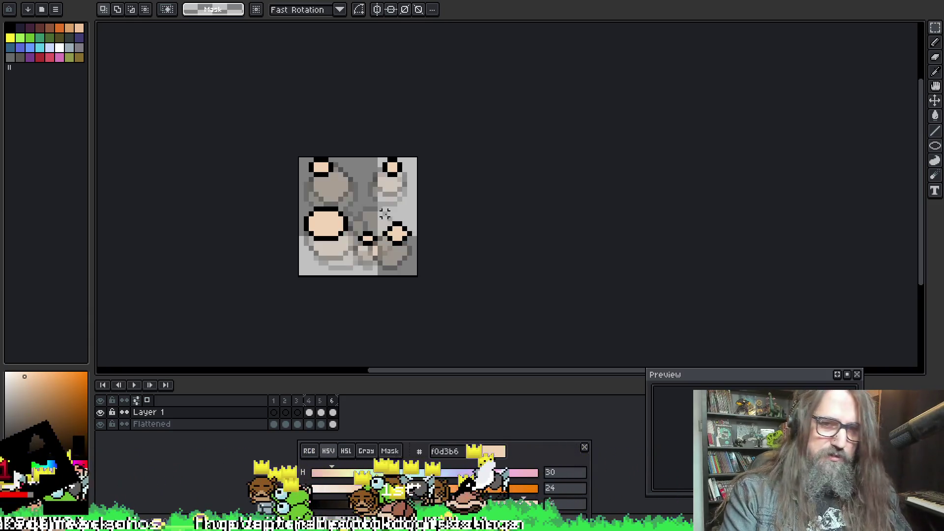
Step: Move the ball down and to the left, commit it, and preview the bounce
{"action": "mouse_move", "coordinate": [380, 209]}
{"action": "left_mouse_down"}
{"action": "mouse_move", "coordinate": [415, 247]}
{"action": "mouse_move", "coordinate": [401, 252]}
{"action": "left_mouse_up"}
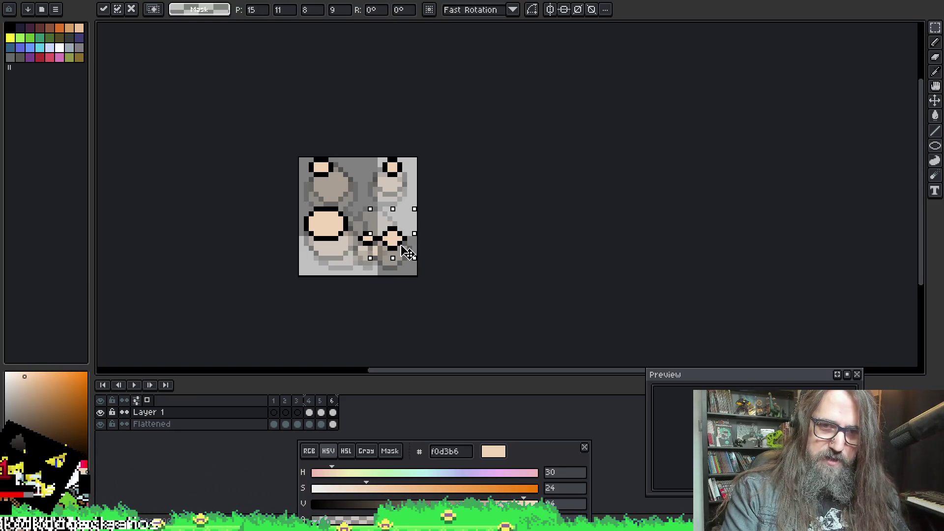
{"action": "left_click", "coordinate": [539, 257]}
{"action": "key", "text": "Return"}
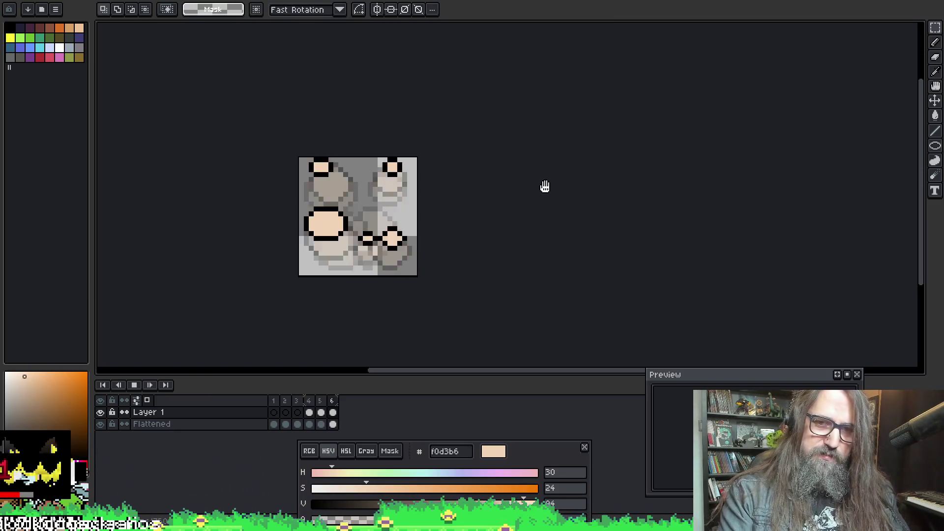
{"action": "key", "text": "Return"}
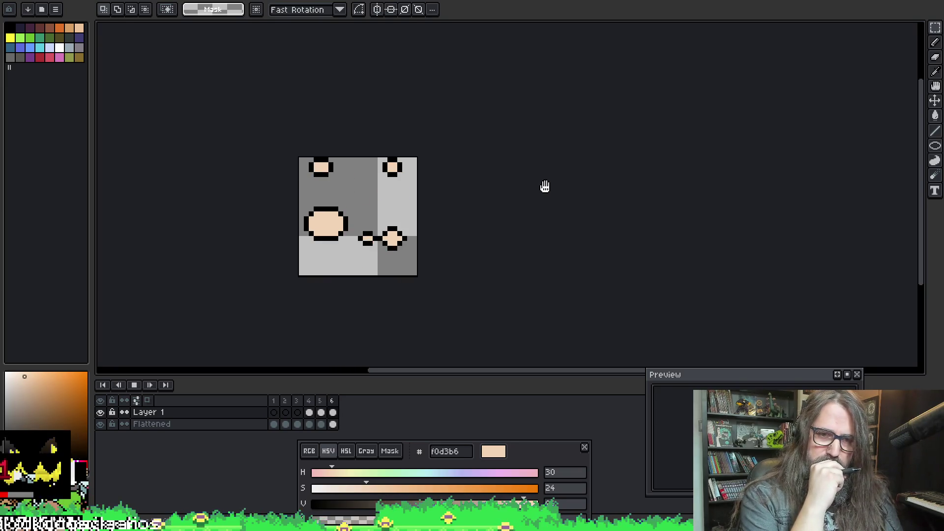
{"action": "key", "text": "space"}
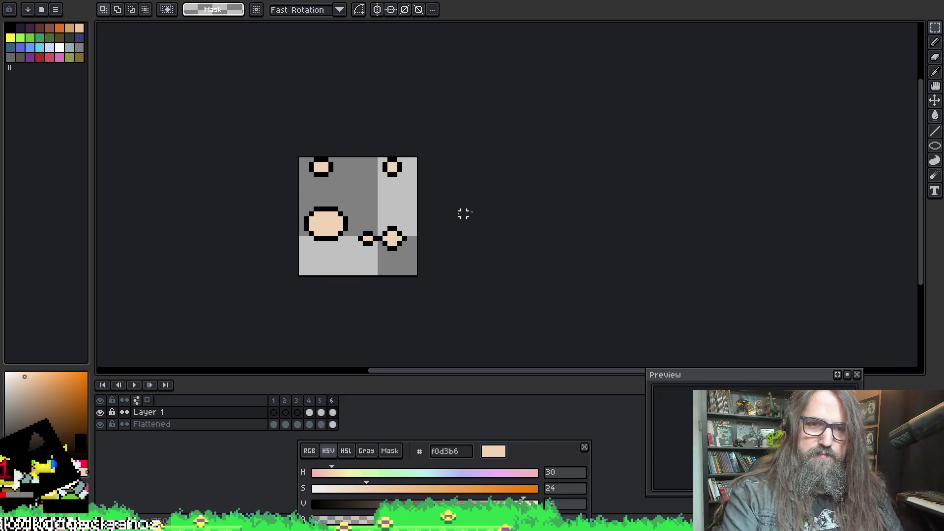
Step: Compare neighbouring frames and reposition the ball on frame 4
{"action": "key", "text": "Left"}
{"action": "key", "text": "Left"}
{"action": "key", "text": "Right"}
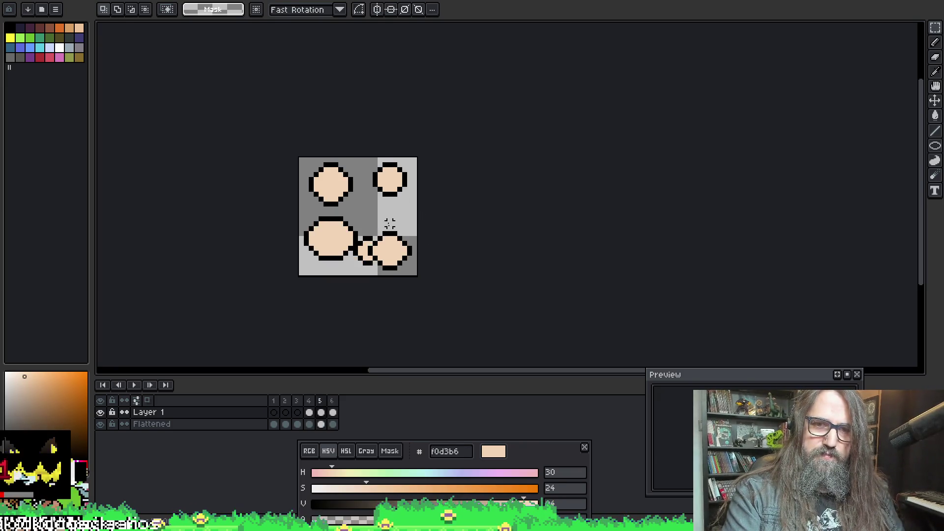
{"action": "key", "text": "Right"}
{"action": "key", "text": "Left"}
{"action": "key", "text": "Left"}
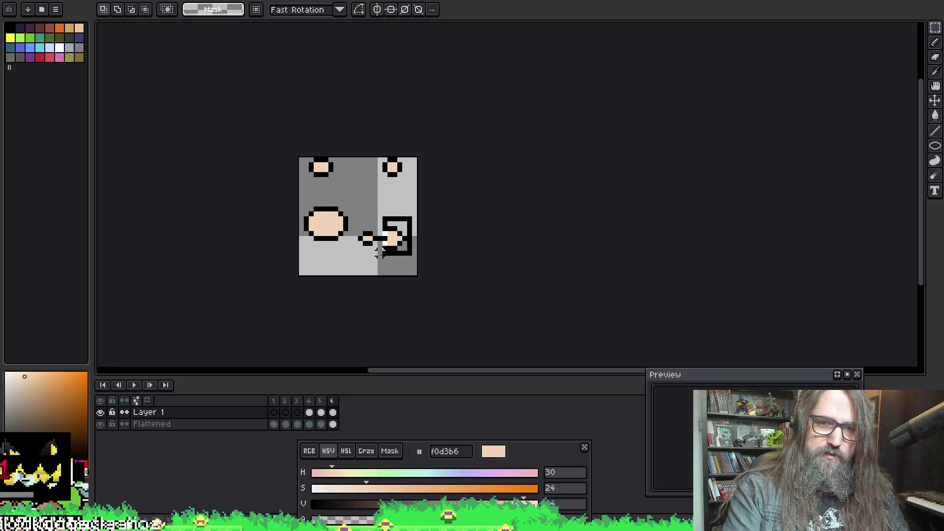
{"action": "left_click", "coordinate": [399, 252]}
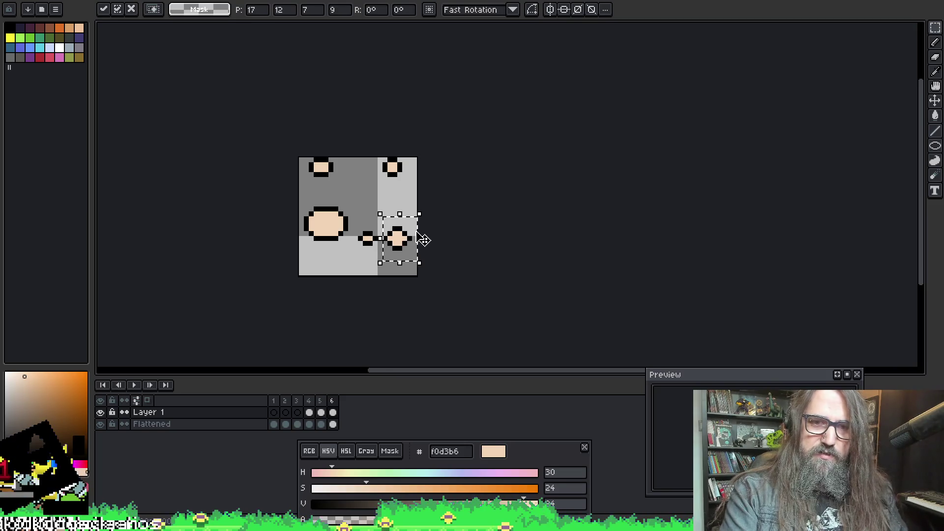
{"action": "key", "text": "Return"}
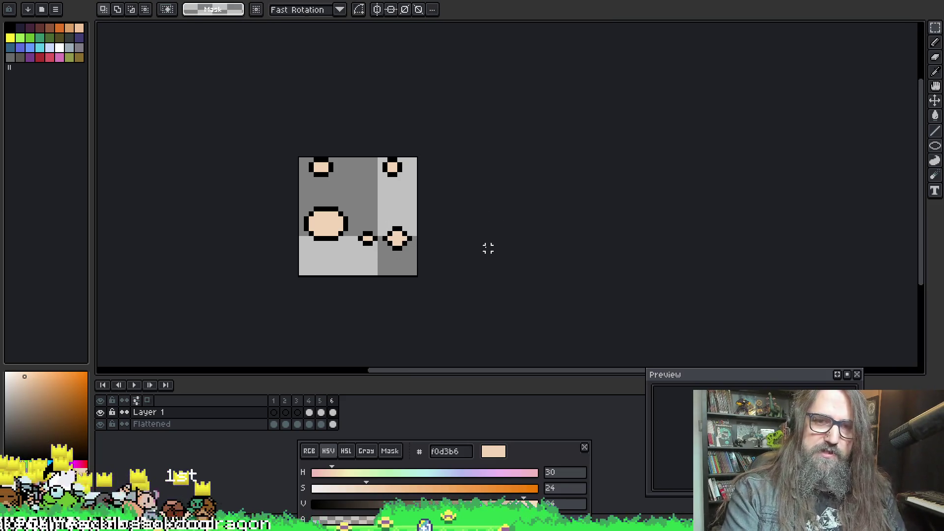
Step: Shift the small ball on frame 6 and stretch it to 7×11 pixels
{"action": "key", "text": "Right"}
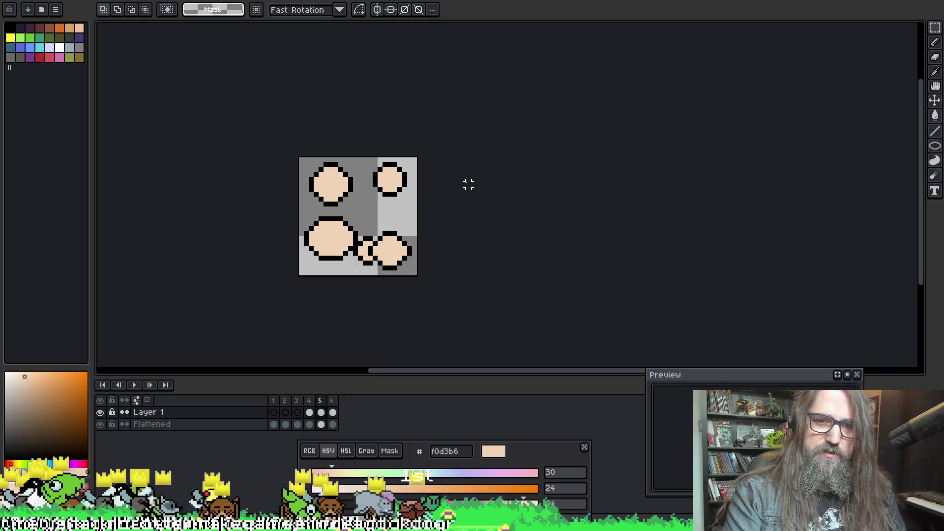
{"action": "key", "text": "Right"}
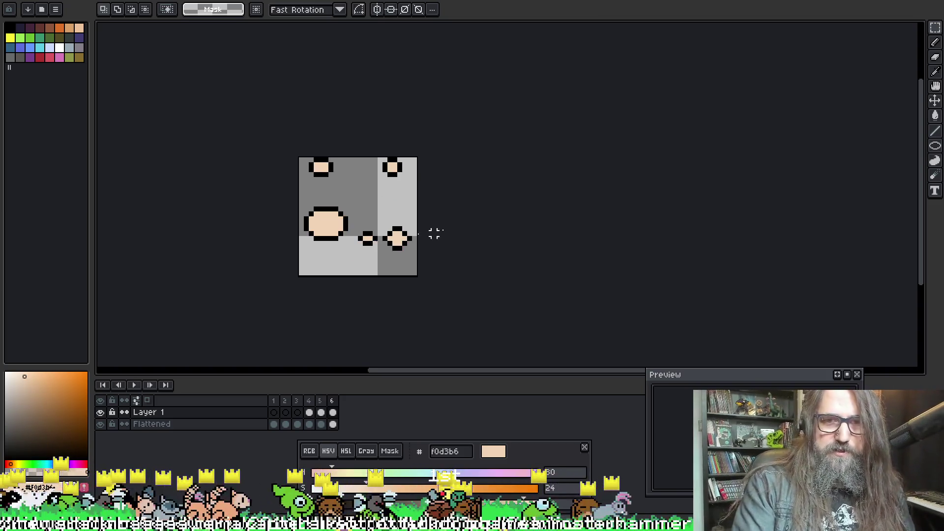
{"action": "left_click_drag", "start_coordinate": [389, 264], "coordinate": [387, 272]}
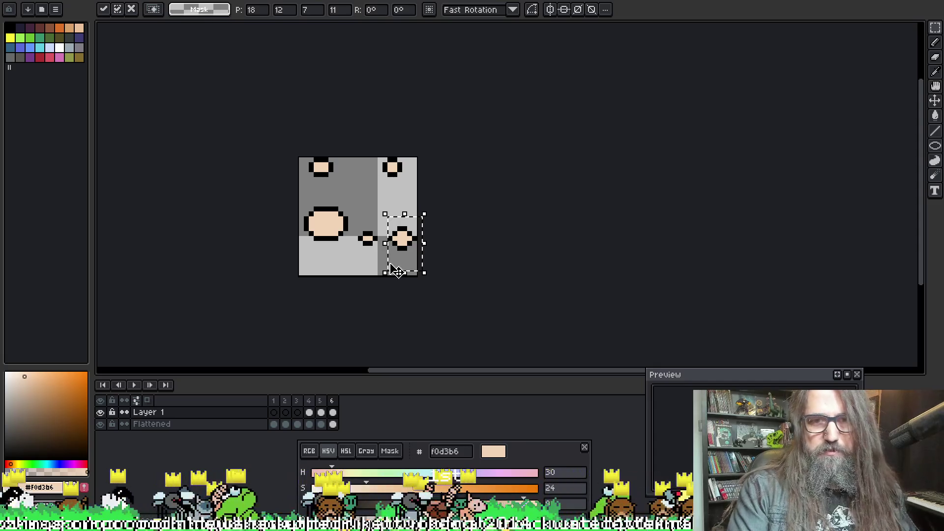
{"action": "key", "text": "Return"}
{"action": "key", "text": "Return"}
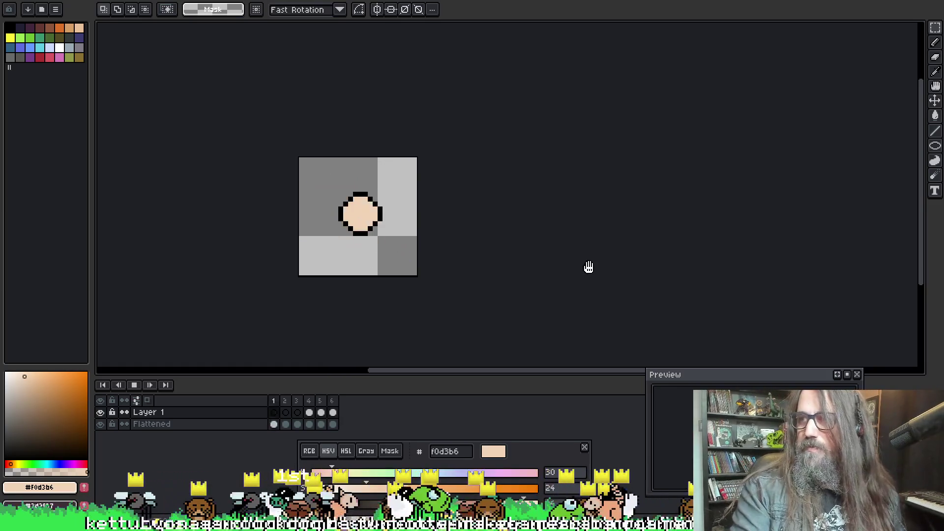
Step: Stop playback on frame 1, zoom in, pick the brush and select the Flattened cel
{"action": "key", "text": "Return"}
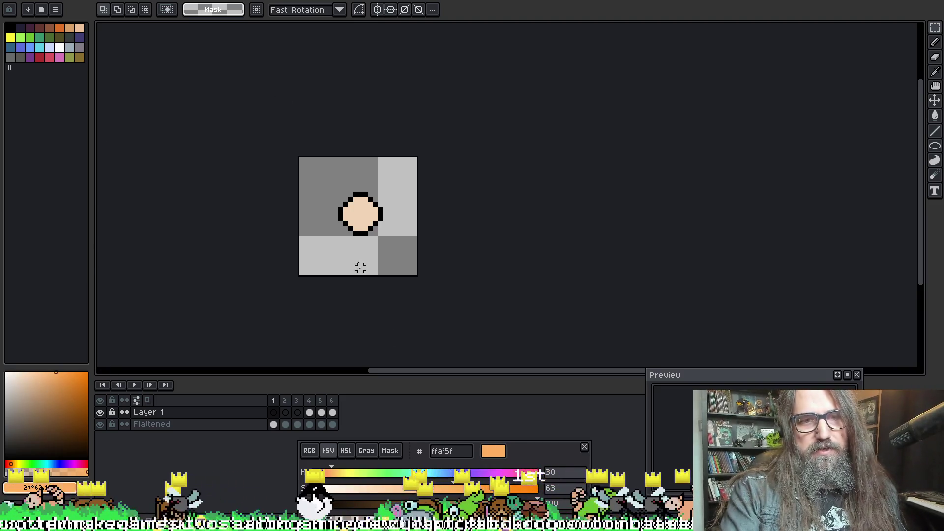
{"action": "scroll", "coordinate": [351, 273], "scroll_direction": "up", "scroll_amount": 1}
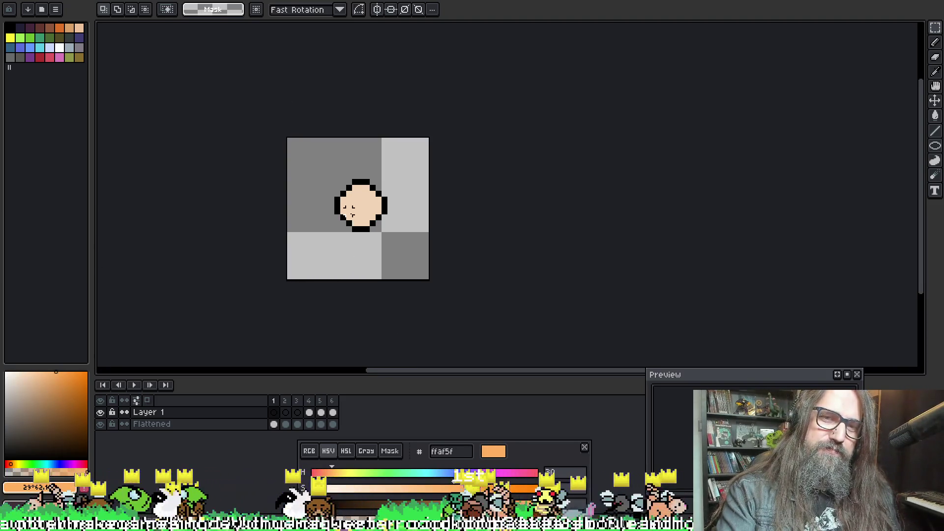
{"action": "key", "text": "b"}
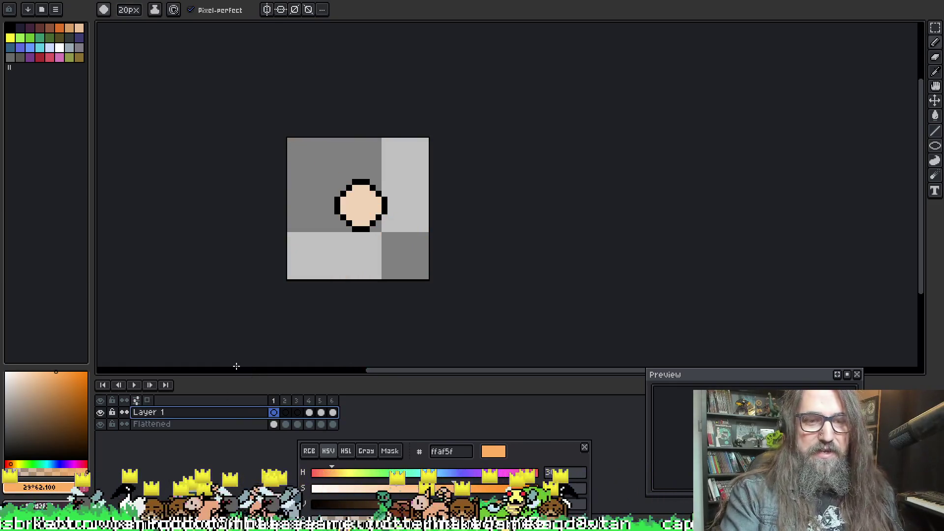
{"action": "left_click", "coordinate": [274, 424]}
Step: Add Layer 2 above Layer 1 and bring up its Layer Properties
{"action": "left_click", "coordinate": [251, 416]}
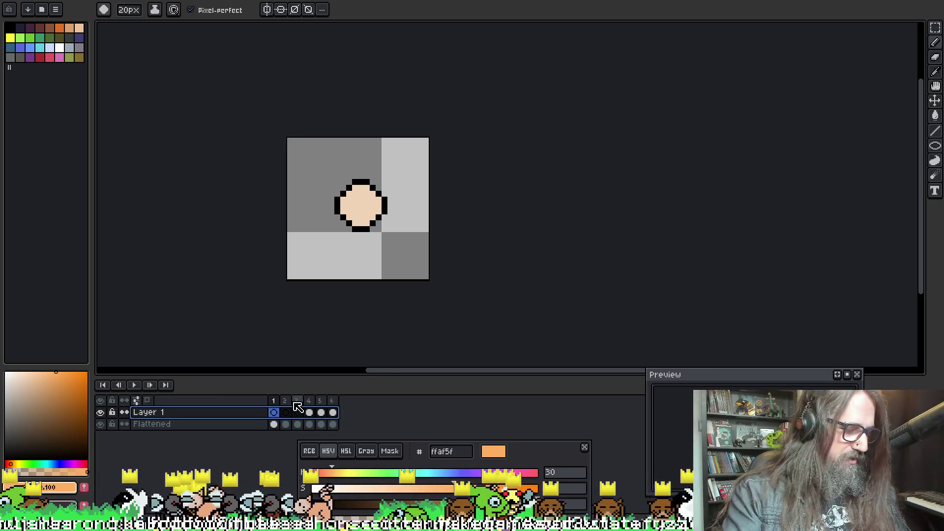
{"action": "key", "text": "shift+n"}
{"action": "double_click", "coordinate": [243, 412]}
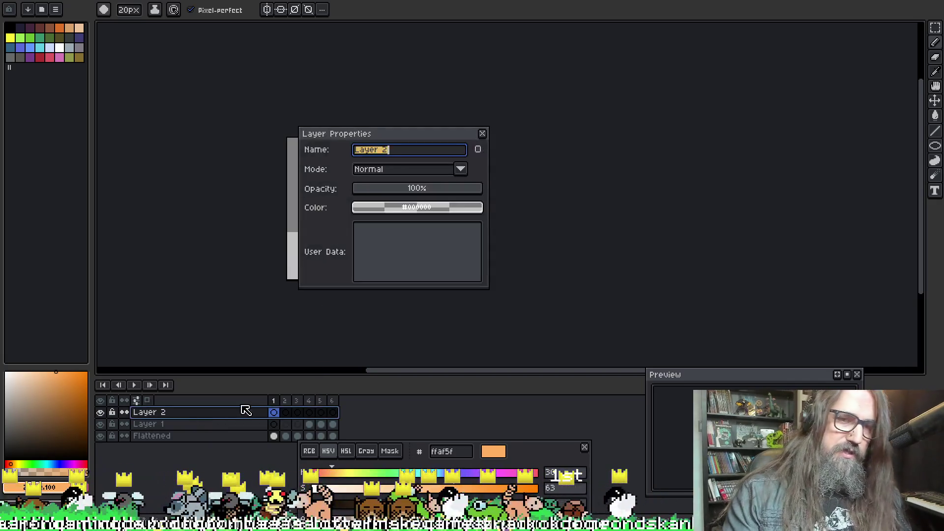
Step: Name the new layer 'shading' and choose a dark brown colour
{"action": "type", "text": "shading"}
{"action": "key", "text": "Return"}
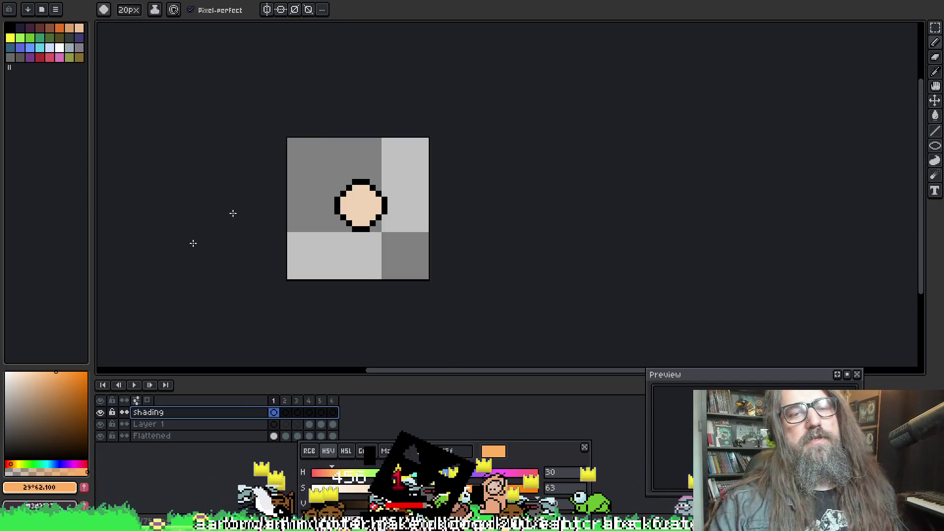
{"action": "key", "text": "i"}
{"action": "left_click", "coordinate": [28, 423]}
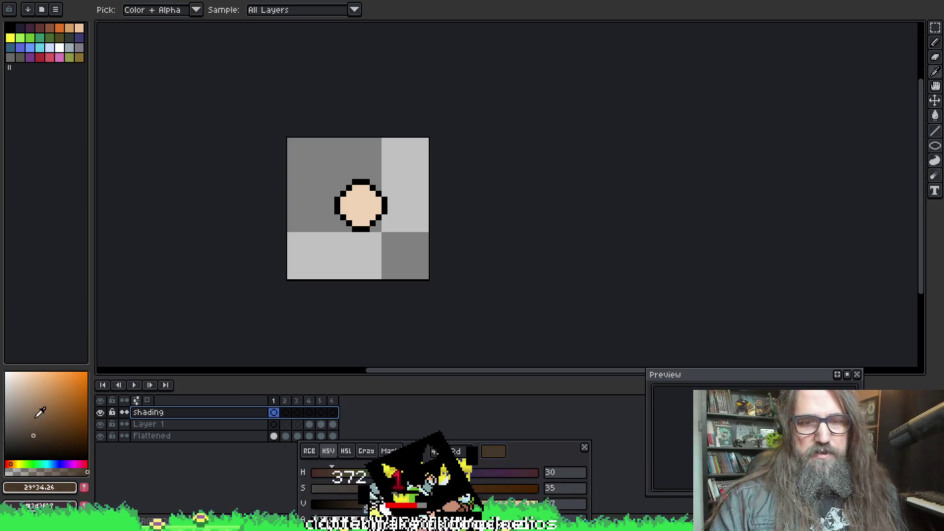
Step: Sample the ball's skin tone, settle on brown 664a2e, and paint trial shading strokes
{"action": "left_click", "coordinate": [348, 205]}
{"action": "key", "text": "b"}
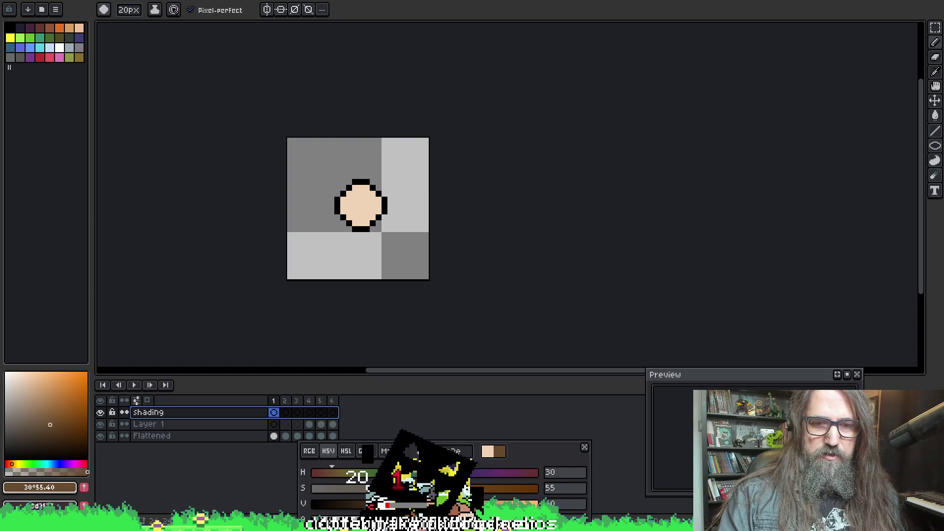
{"action": "mouse_move", "coordinate": [384, 207]}
{"action": "left_mouse_down"}
{"action": "mouse_move", "coordinate": [407, 238]}
{"action": "mouse_move", "coordinate": [344, 256]}
{"action": "mouse_move", "coordinate": [400, 158]}
{"action": "mouse_move", "coordinate": [400, 243]}
{"action": "left_mouse_up"}
Step: Undo the trial shading, shrink the brush to 7px and select the Flattened frame-1 cel
{"action": "key", "text": "ctrl+z"}
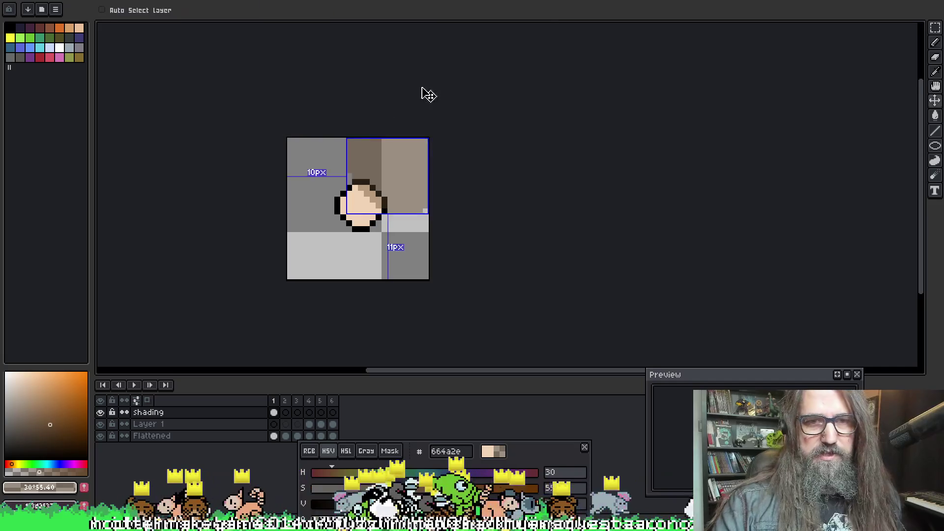
{"action": "key", "text": "minus"}
{"action": "key", "text": "minus"}
{"action": "key", "text": "minus"}
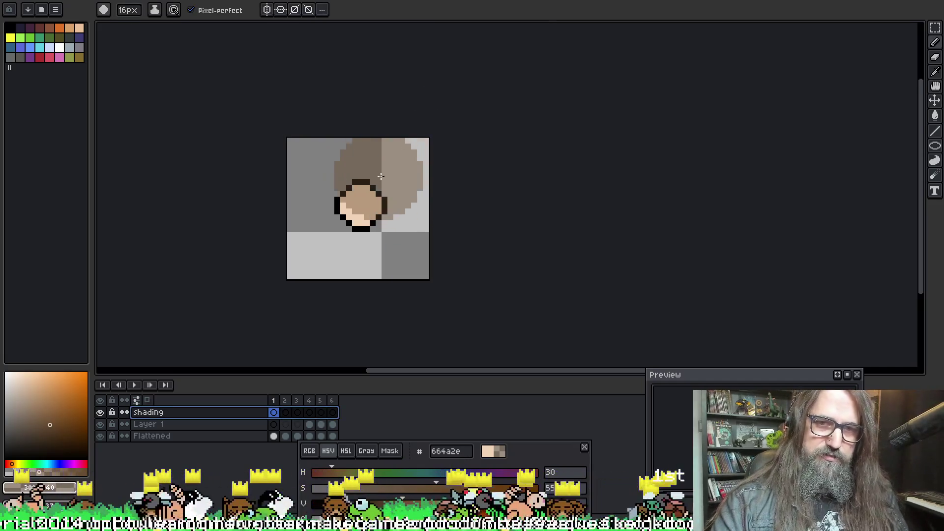
{"action": "key", "text": "minus"}
{"action": "key", "text": "minus"}
{"action": "key", "text": "minus"}
{"action": "left_click", "coordinate": [274, 436]}
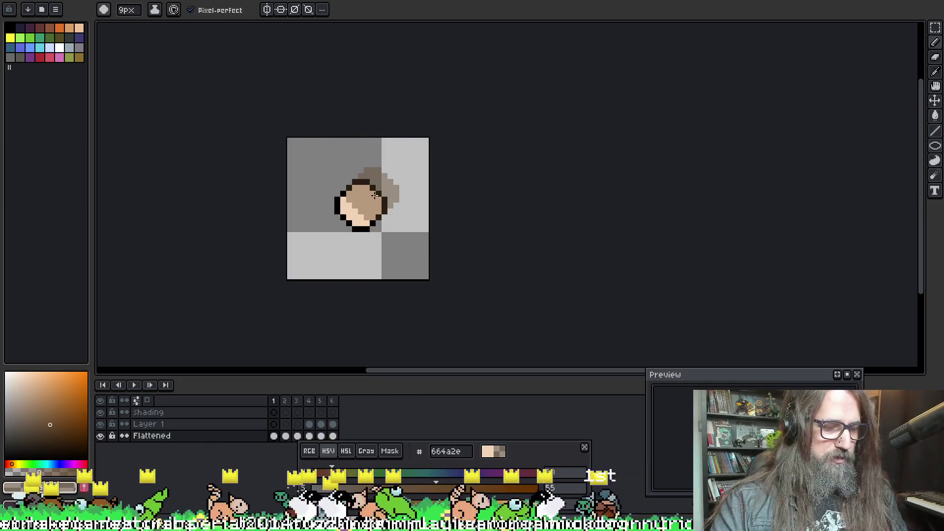
{"action": "key", "text": "minus"}
{"action": "key", "text": "minus"}
{"action": "key", "text": "minus"}
{"action": "key", "text": "minus"}
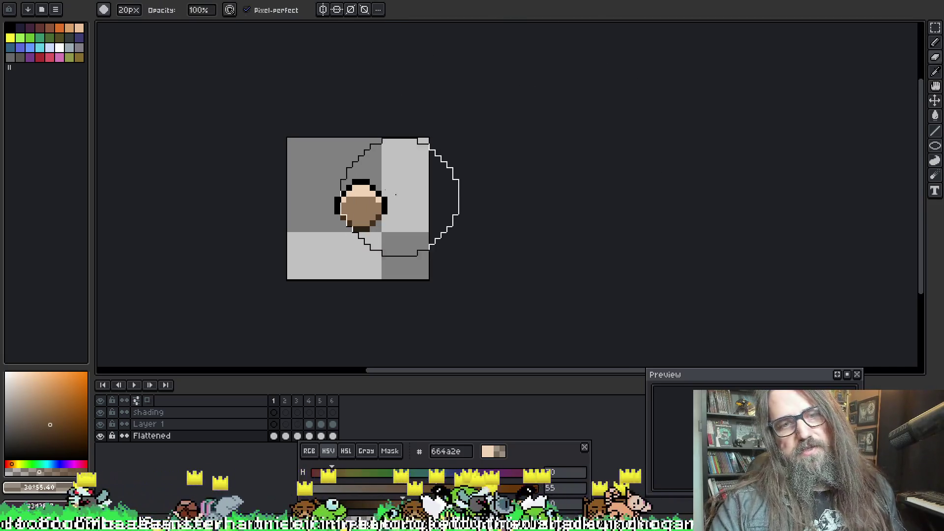
{"action": "key", "text": "ctrl"}
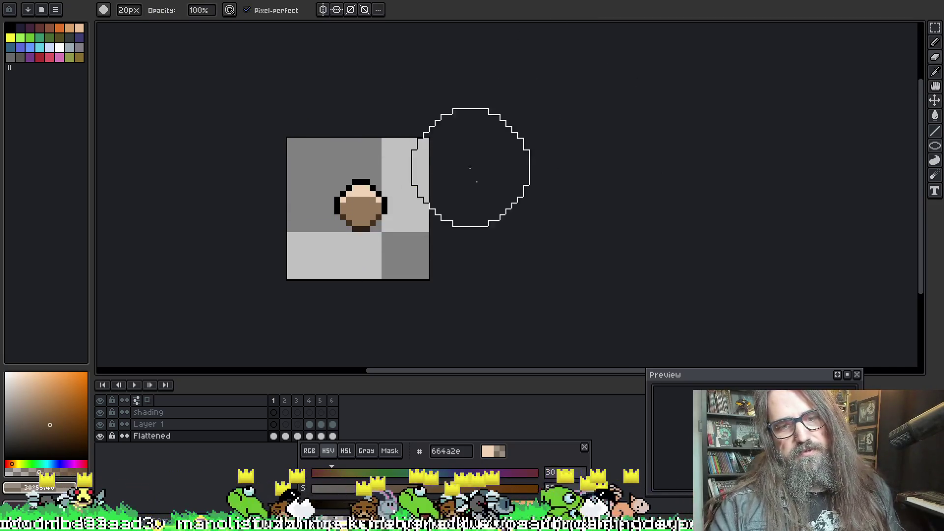
{"action": "key", "text": "ctrl"}
{"action": "key", "text": "ctrl"}
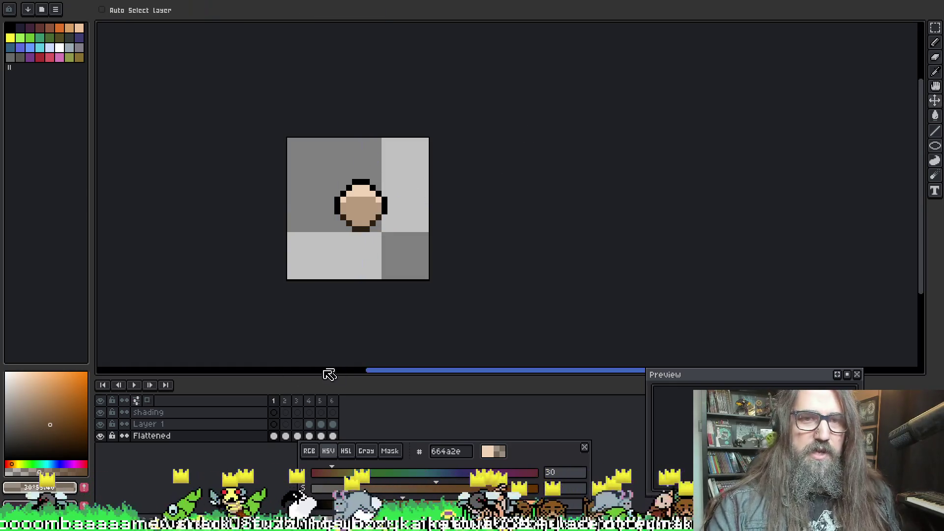
Step: On the Shading layer in frame 1, paint and fill brown shading on the ball
{"action": "left_click", "coordinate": [273, 414]}
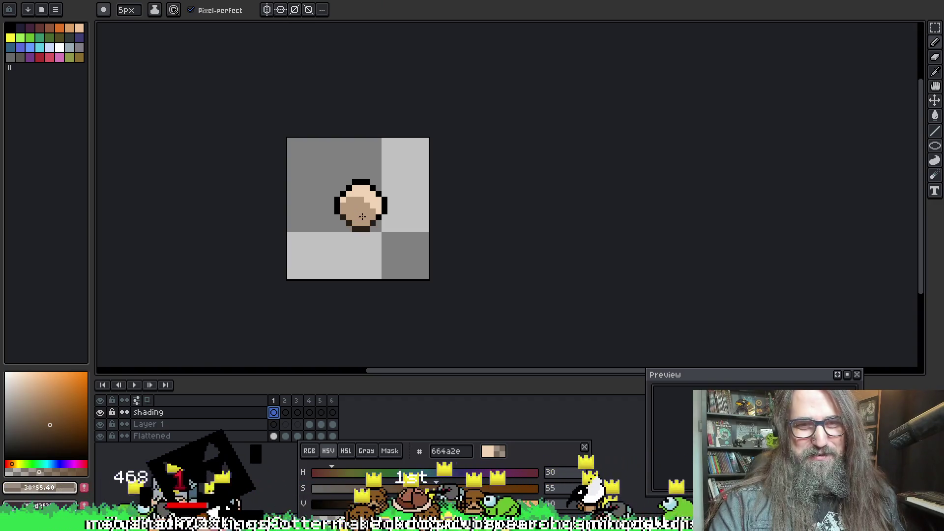
{"action": "key", "text": "ctrl"}
{"action": "mouse_move", "coordinate": [345, 202]}
{"action": "left_mouse_down"}
{"action": "mouse_move", "coordinate": [379, 211]}
{"action": "mouse_move", "coordinate": [361, 210]}
{"action": "left_mouse_up"}
{"action": "key", "text": "g"}
{"action": "left_click", "coordinate": [361, 209]}
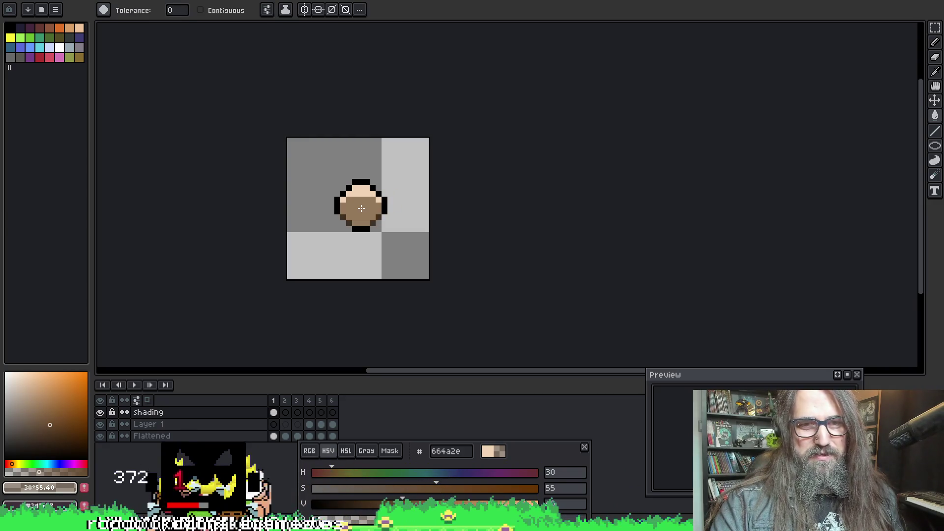
Step: Shrink the eraser to 11px and move to frame 6
{"action": "key", "text": "e"}
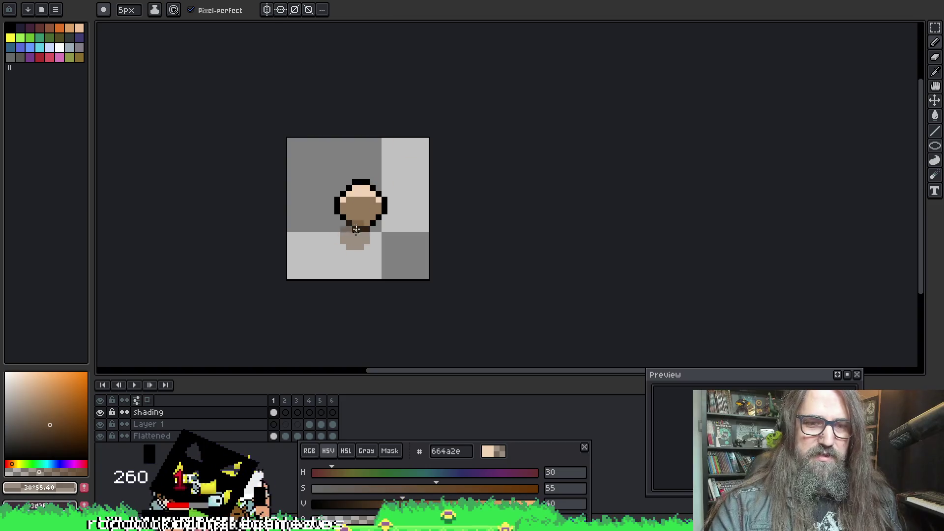
{"action": "key", "text": "minus"}
{"action": "key", "text": "minus"}
{"action": "key", "text": "minus"}
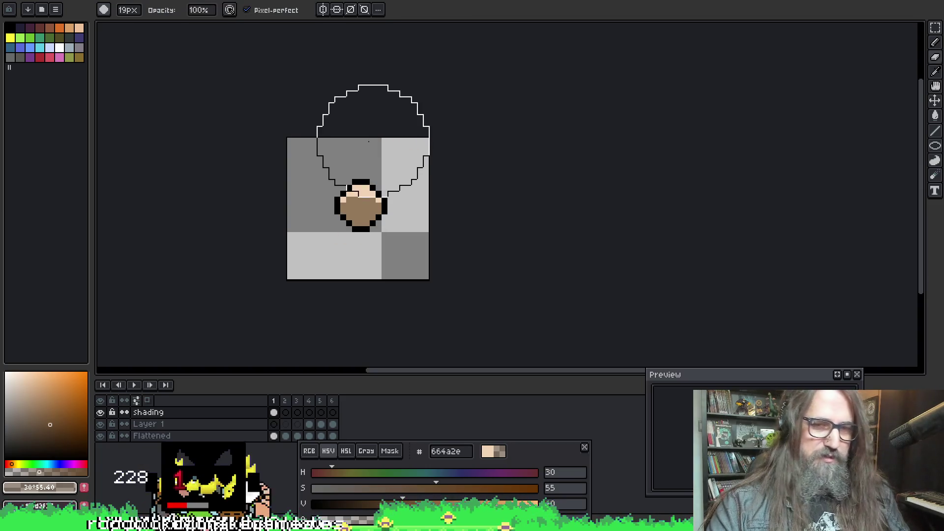
{"action": "key", "text": "minus"}
{"action": "key", "text": "minus"}
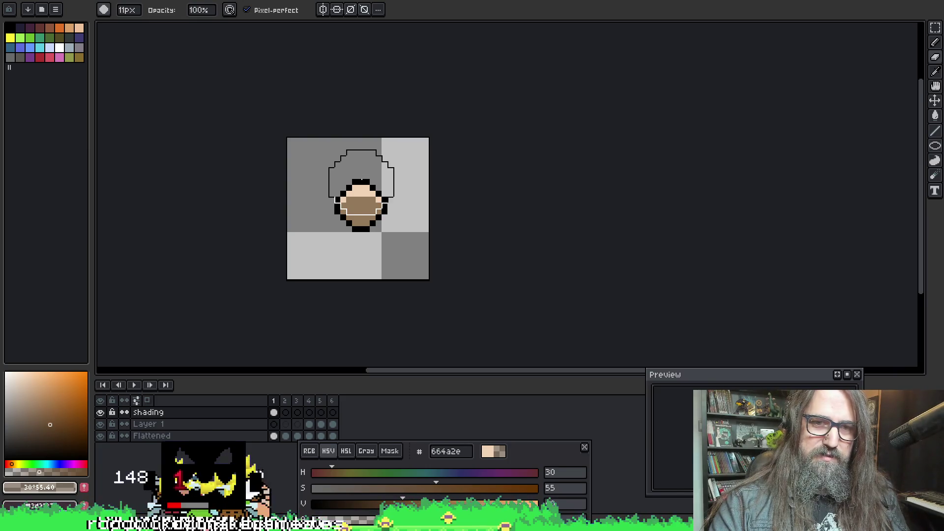
{"action": "key", "text": "Left"}
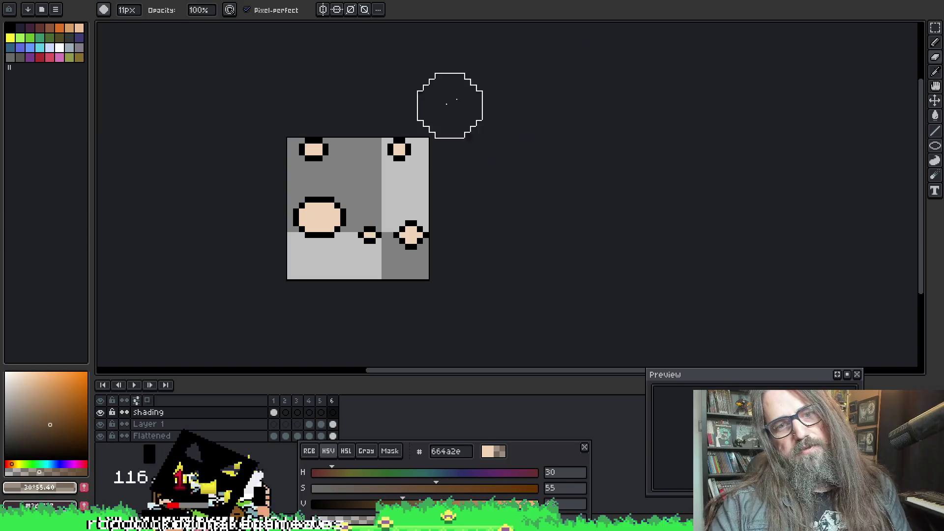
Step: On frame 2, try a darker shading patch and fill, then undo both
{"action": "key", "text": "Left"}
{"action": "key", "text": "Left"}
{"action": "key", "text": "Left"}
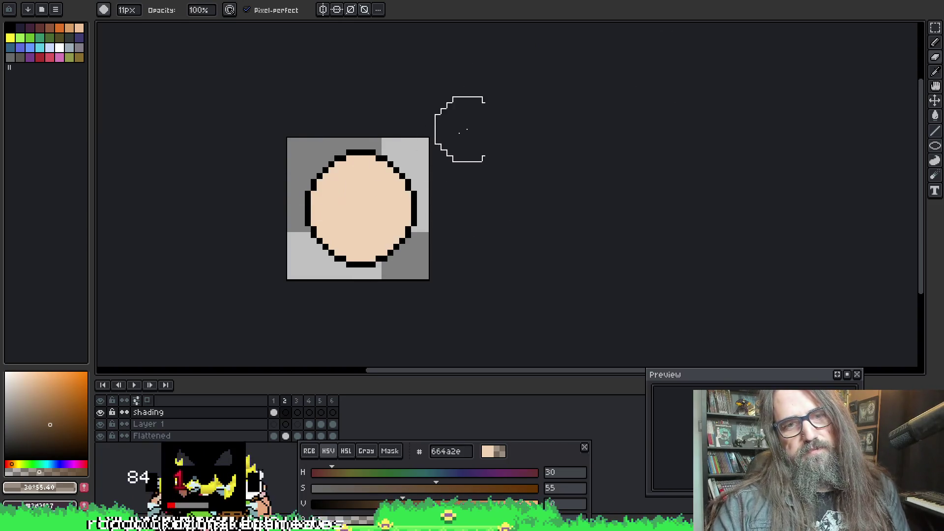
{"action": "key", "text": "u"}
{"action": "mouse_move", "coordinate": [327, 211]}
{"action": "left_mouse_down"}
{"action": "mouse_move", "coordinate": [336, 250]}
{"action": "mouse_move", "coordinate": [404, 219]}
{"action": "mouse_move", "coordinate": [352, 223]}
{"action": "left_mouse_up"}
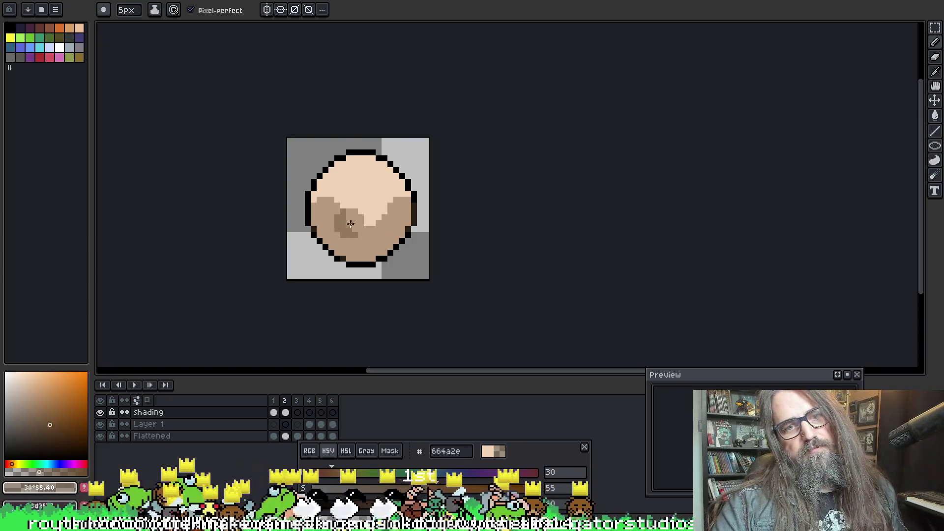
{"action": "key", "text": "ctrl+z"}
{"action": "key", "text": "b"}
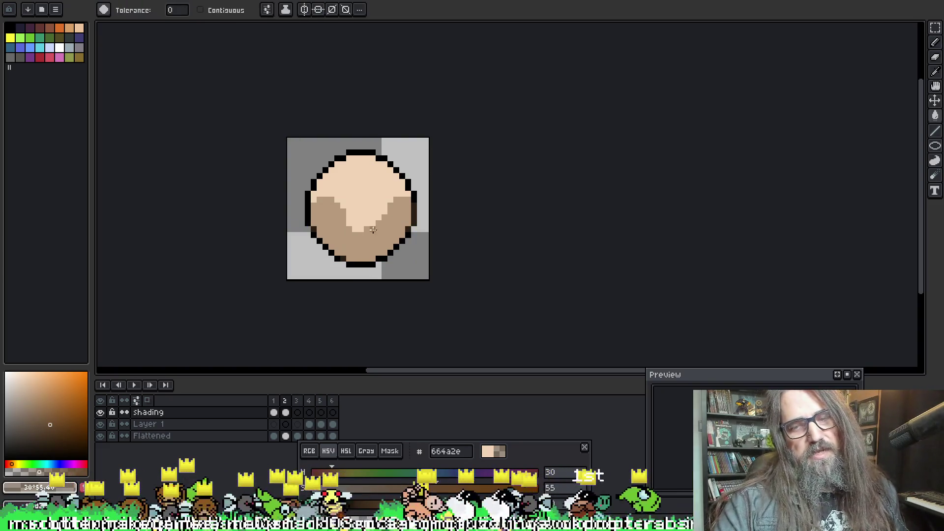
{"action": "left_click", "coordinate": [355, 218]}
{"action": "key", "text": "ctrl+z"}
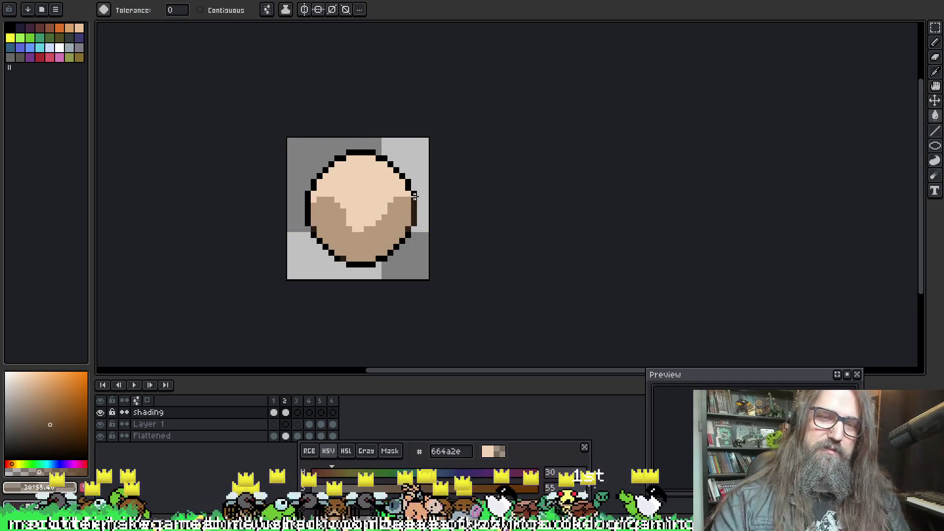
Step: Sample tan from frame 1 and fill frame 2's lower ball with tan 95795c
{"action": "key", "text": "Left"}
{"action": "left_click", "coordinate": [370, 216], "text": "alt"}
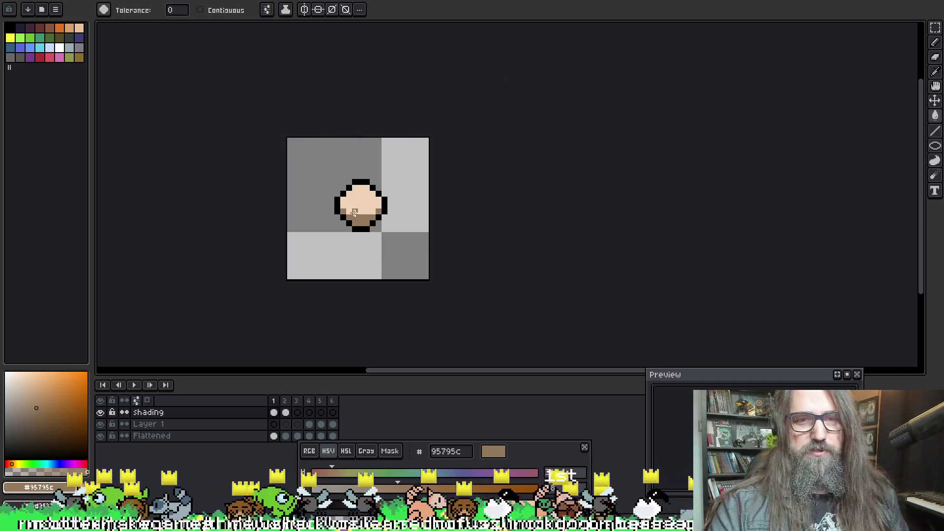
{"action": "key", "text": "Right"}
{"action": "left_click", "coordinate": [355, 252]}
{"action": "key", "text": "b"}
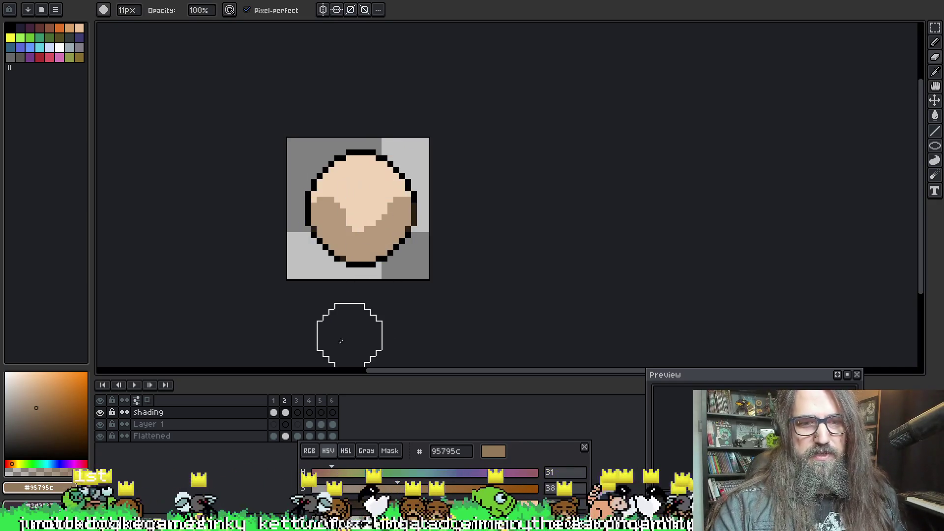
{"action": "key", "text": "minus"}
{"action": "key", "text": "minus"}
{"action": "key", "text": "minus"}
{"action": "left_click", "coordinate": [351, 210]}
{"action": "key", "text": "ctrl+z"}
{"action": "key", "text": "g"}
{"action": "left_click", "coordinate": [355, 238]}
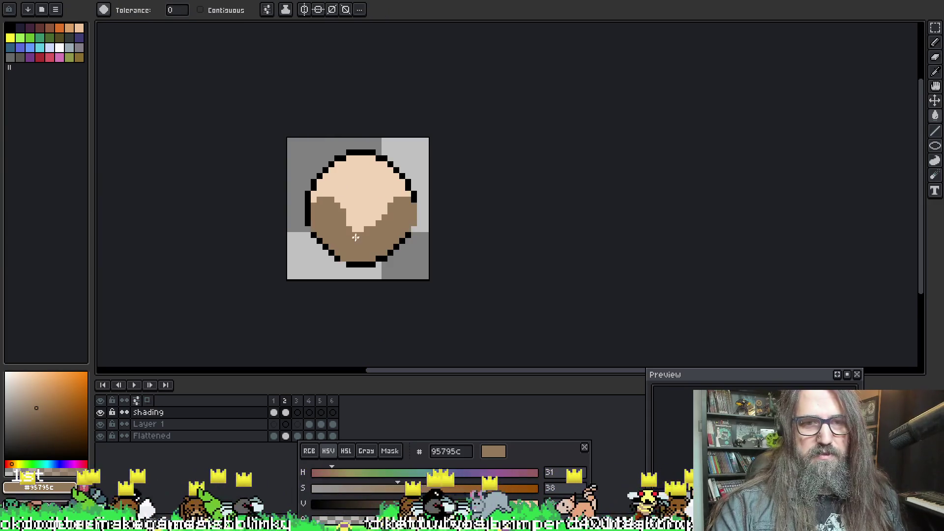
Step: Erase brown at the ball's upper left and paint light skin into the shading
{"action": "key", "text": "e"}
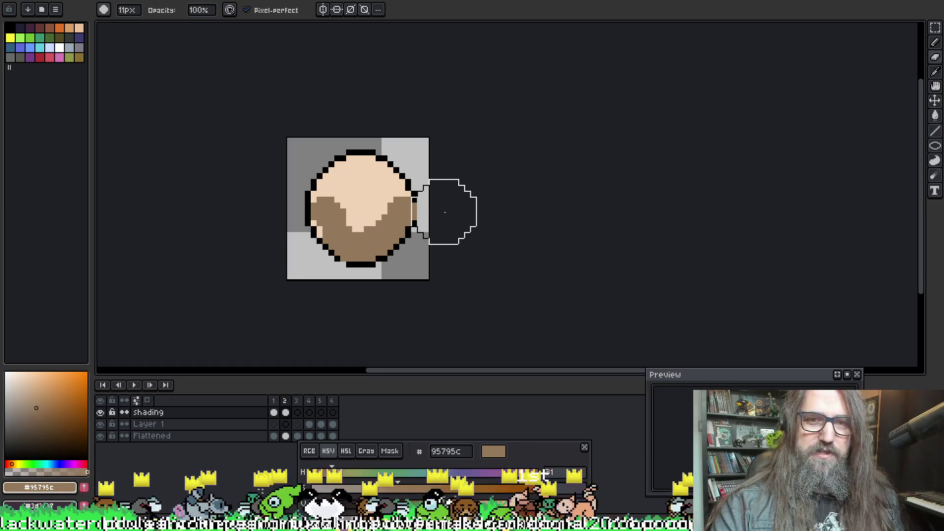
{"action": "key", "text": "b"}
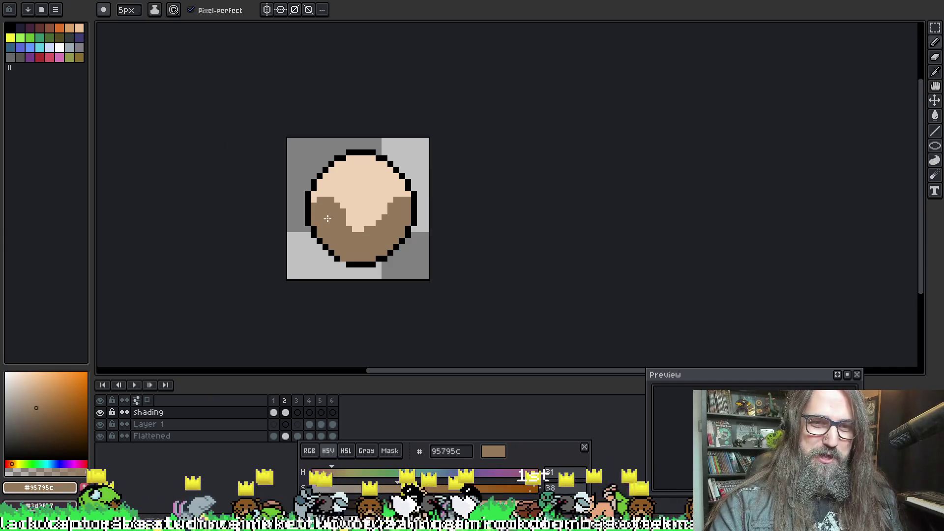
{"action": "key", "text": "e"}
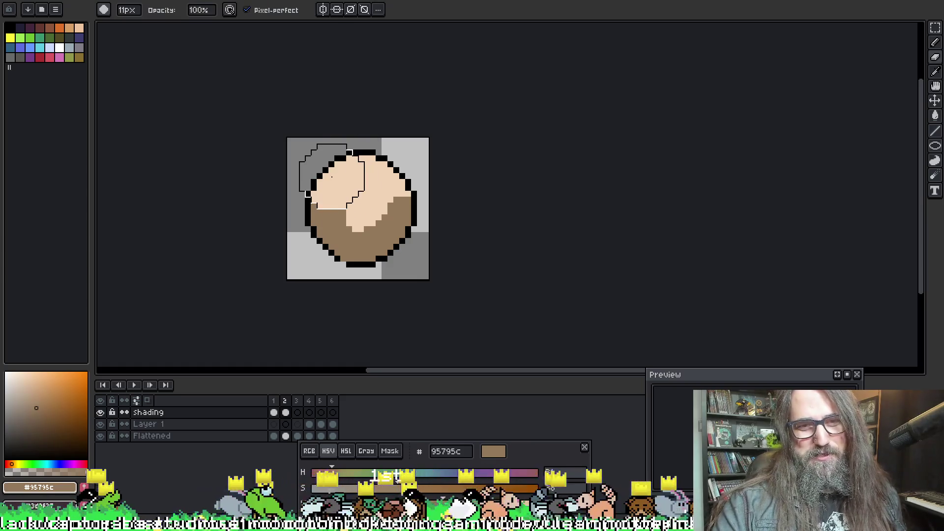
{"action": "left_click", "coordinate": [362, 194]}
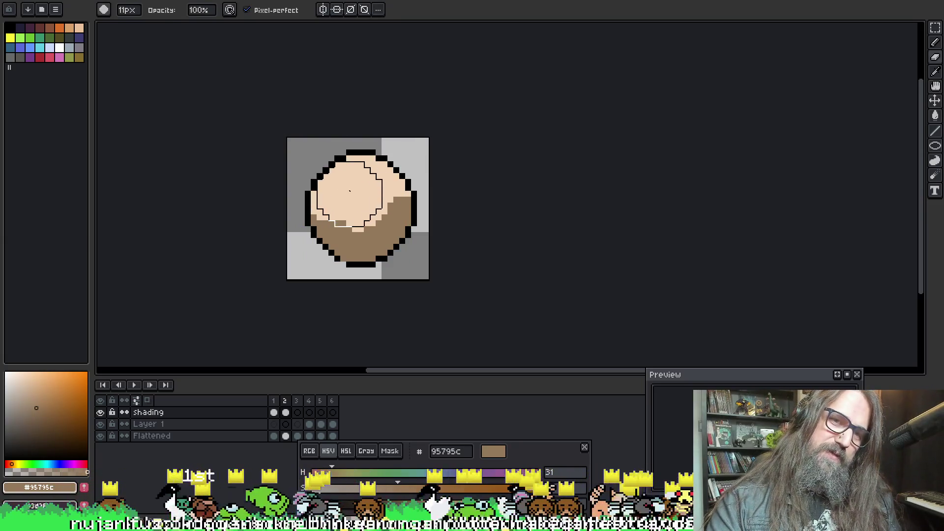
{"action": "key", "text": "b"}
{"action": "left_click_drag", "start_coordinate": [347, 224], "coordinate": [340, 232]}
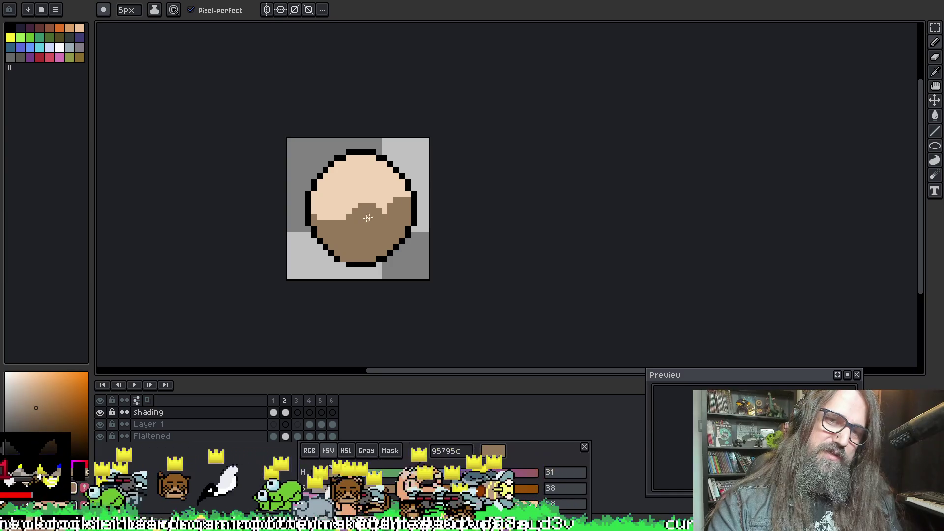
Step: Reshape the upper-right shading, erasing to enlarge the light area on the right
{"action": "key", "text": "q"}
{"action": "left_click_drag", "start_coordinate": [364, 219], "coordinate": [348, 164]}
{"action": "key", "text": "b"}
{"action": "key", "text": "plus"}
{"action": "key", "text": "plus"}
{"action": "key", "text": "plus"}
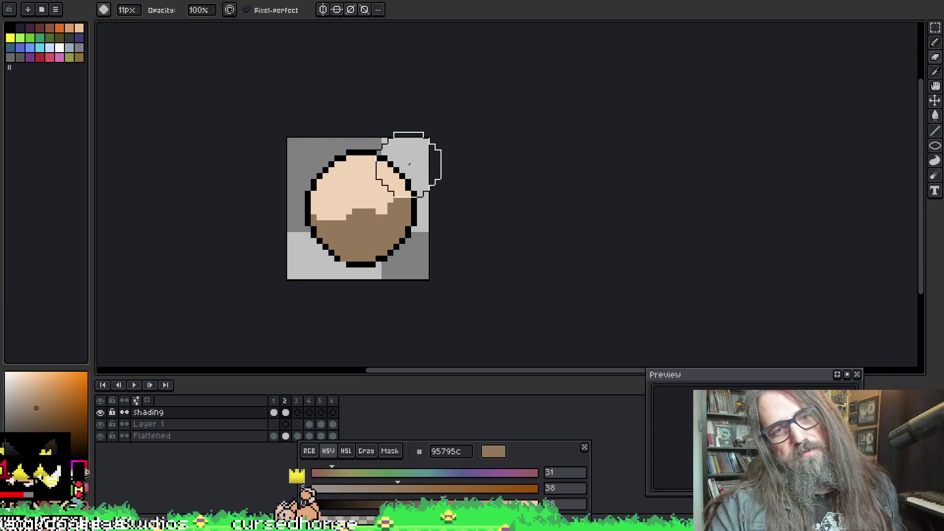
{"action": "left_click_drag", "start_coordinate": [415, 164], "coordinate": [422, 152]}
{"action": "key", "text": "ctrl+z"}
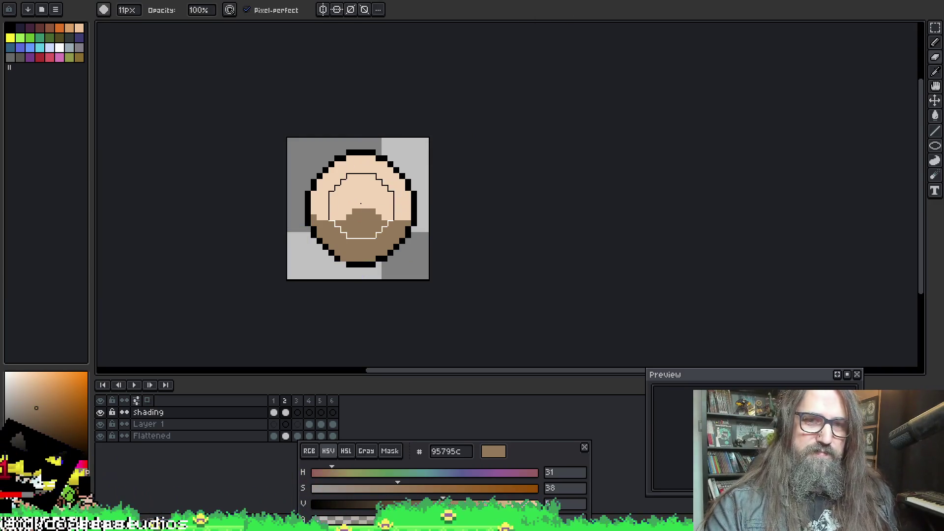
{"action": "key", "text": "ctrl+y"}
Step: Shift the shading so the light area sits centrally, comparing versions with undo and redo
{"action": "key", "text": "v"}
{"action": "left_click_drag", "start_coordinate": [337, 181], "coordinate": [365, 195]}
{"action": "key", "text": "b"}
{"action": "key", "text": "ctrl+z"}
{"action": "key", "text": "e"}
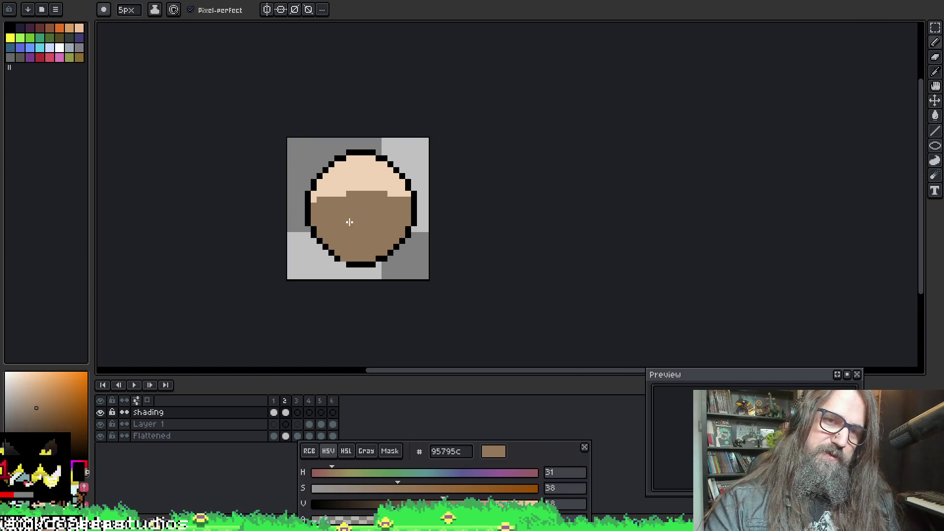
{"action": "key", "text": "ctrl+y"}
{"action": "key", "text": "b"}
{"action": "key", "text": "ctrl+z"}
{"action": "key", "text": "e"}
{"action": "key", "text": "b"}
{"action": "key", "text": "ctrl+y"}
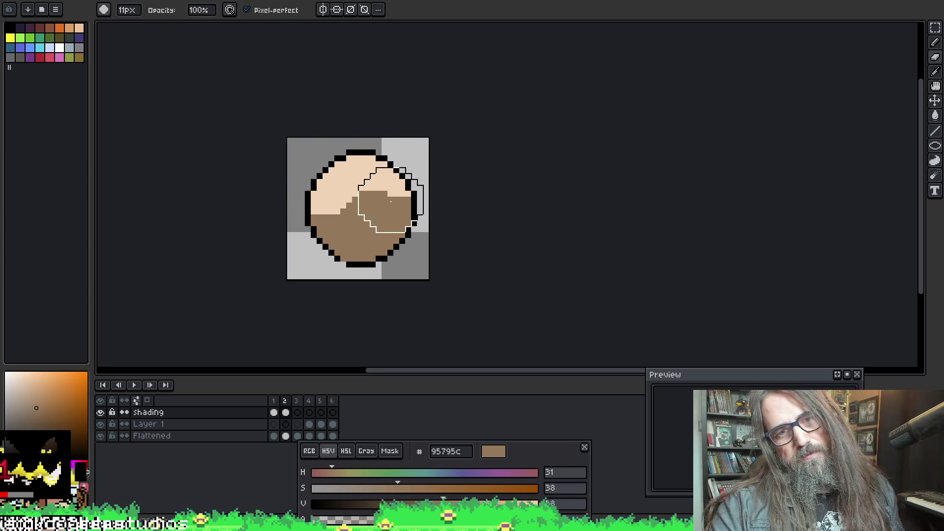
Step: Compare erased patches on the right with undo/redo, restoring the upper-right light patch
{"action": "key", "text": "ctrl+z"}
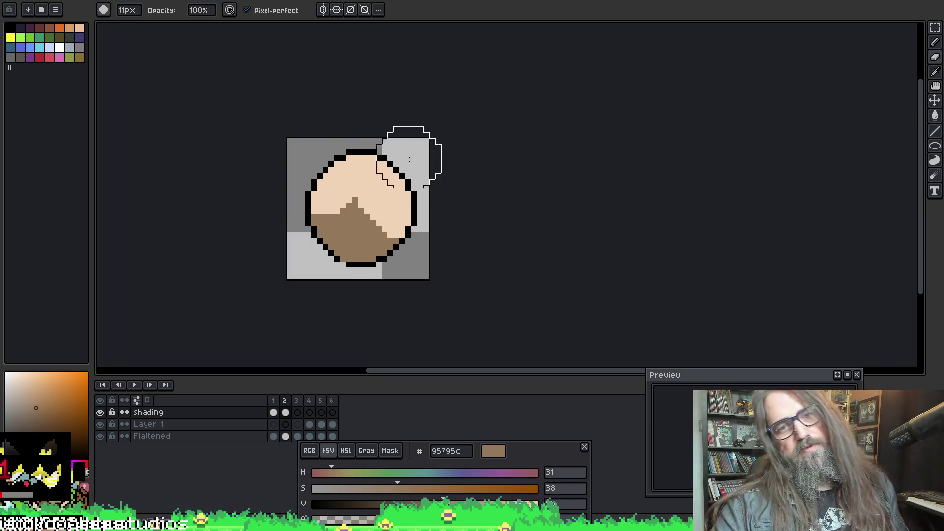
{"action": "key", "text": "ctrl+y"}
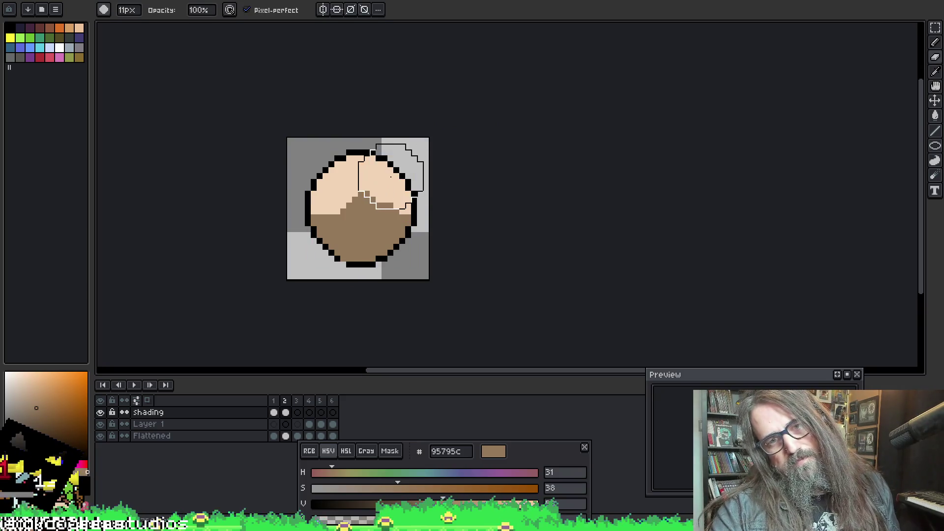
{"action": "key", "text": "ctrl+z"}
{"action": "key", "text": "b"}
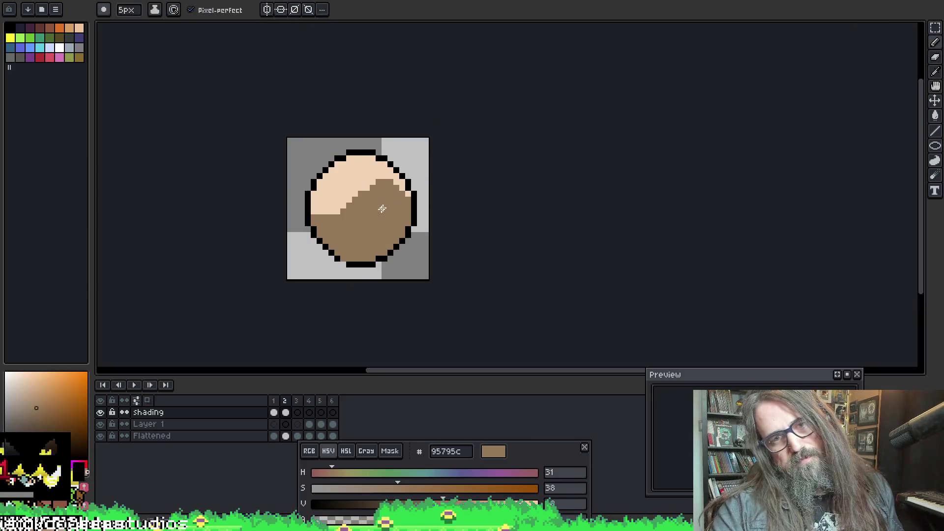
{"action": "key", "text": "ctrl+z"}
{"action": "key", "text": "ctrl+y"}
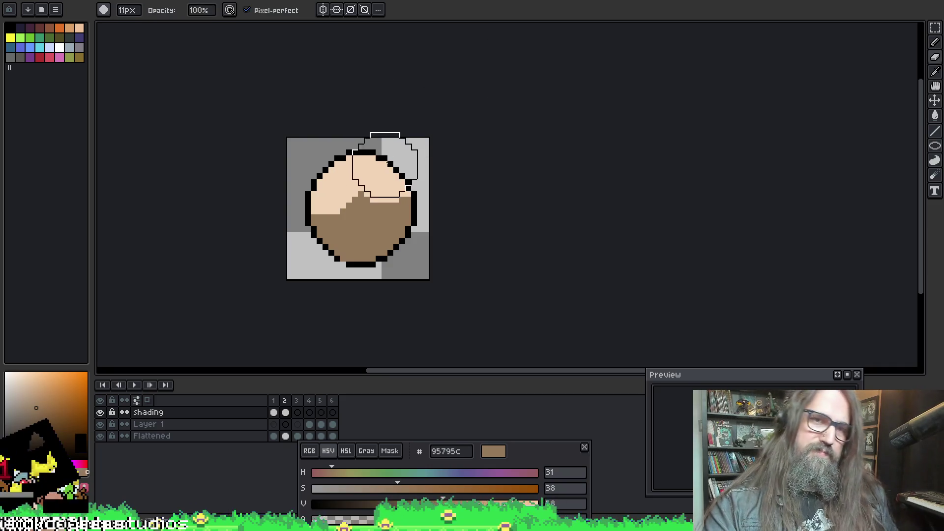
{"action": "key", "text": "ctrl+z"}
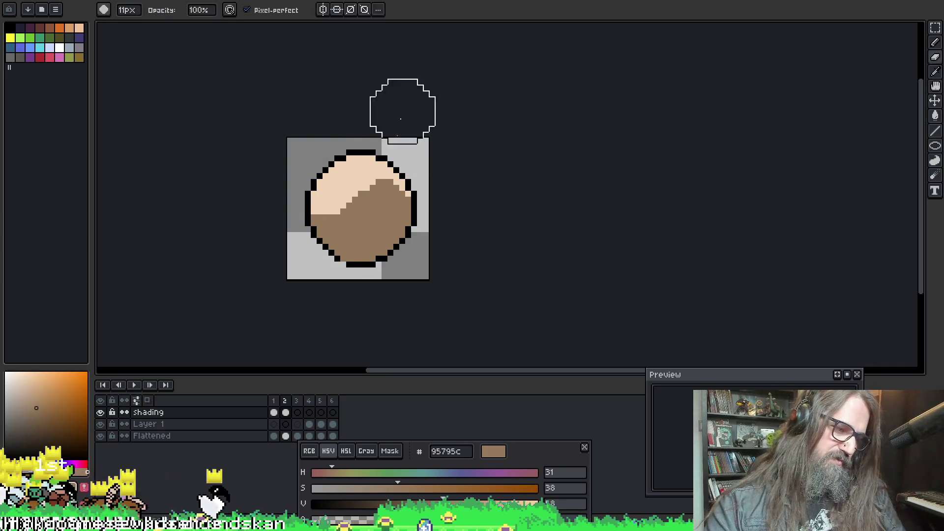
Step: With a 6px eraser, lighten the upper right and smooth the shading into a diagonal
{"action": "key", "text": "minus"}
{"action": "key", "text": "minus"}
{"action": "left_click_drag", "start_coordinate": [365, 168], "coordinate": [389, 189]}
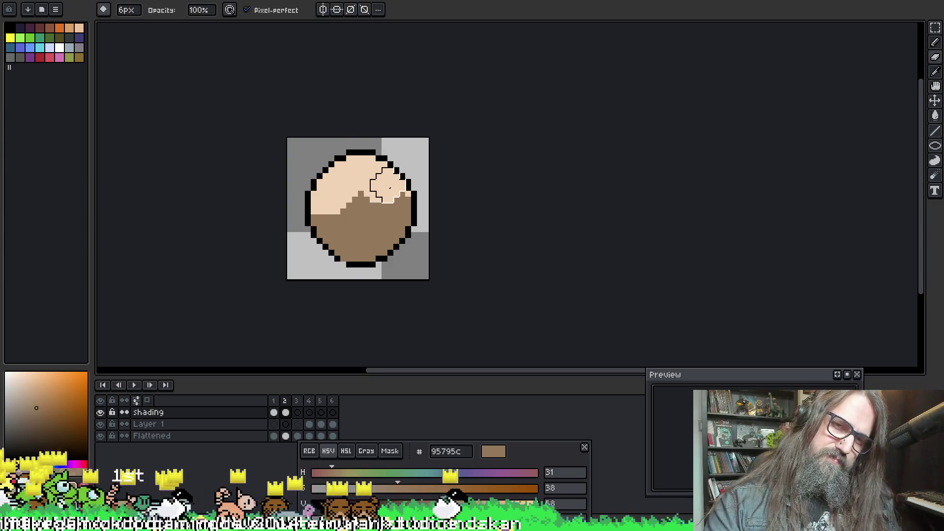
{"action": "key", "text": "b"}
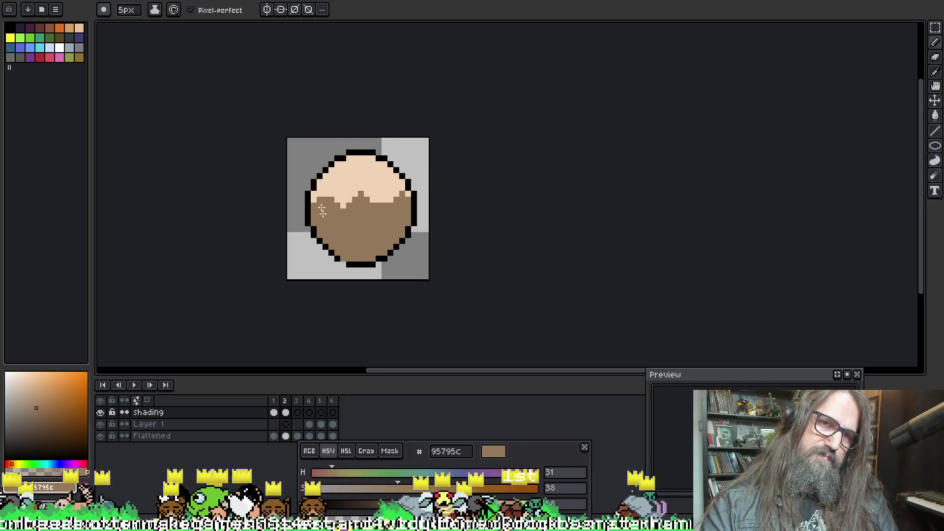
{"action": "key", "text": "b"}
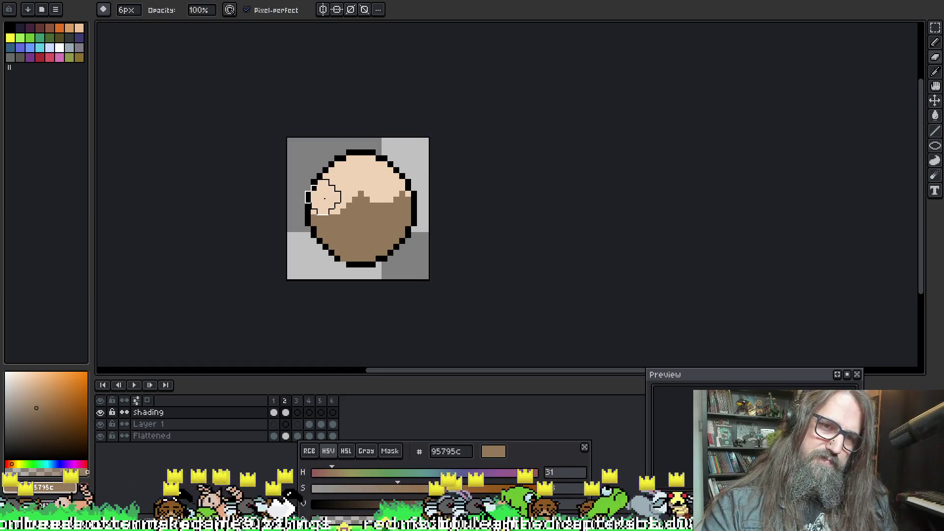
{"action": "mouse_move", "coordinate": [325, 197]}
{"action": "left_mouse_down"}
{"action": "mouse_move", "coordinate": [337, 200]}
{"action": "mouse_move", "coordinate": [366, 162]}
{"action": "left_mouse_up"}
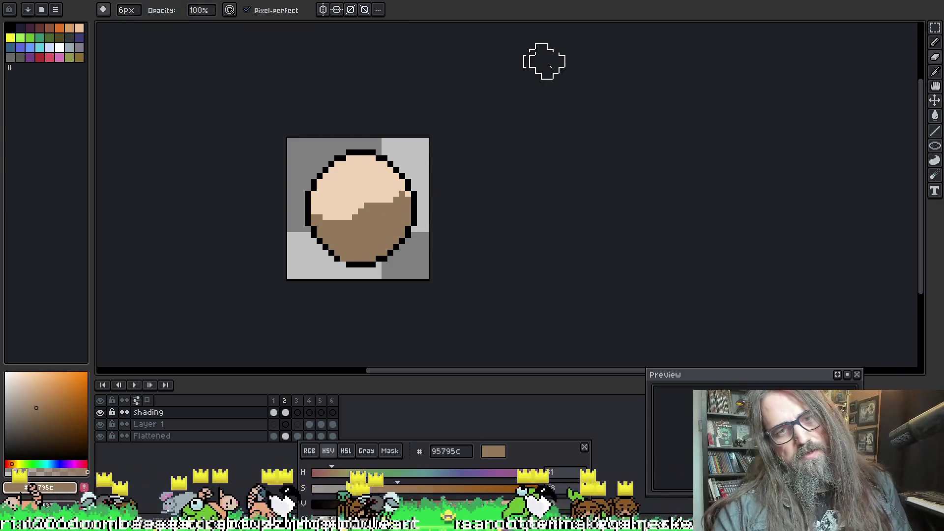
{"action": "key", "text": "period"}
Step: Paint brown shading over frame 3's left side, bottom, left edge and lower-right cheek
{"action": "key", "text": "b"}
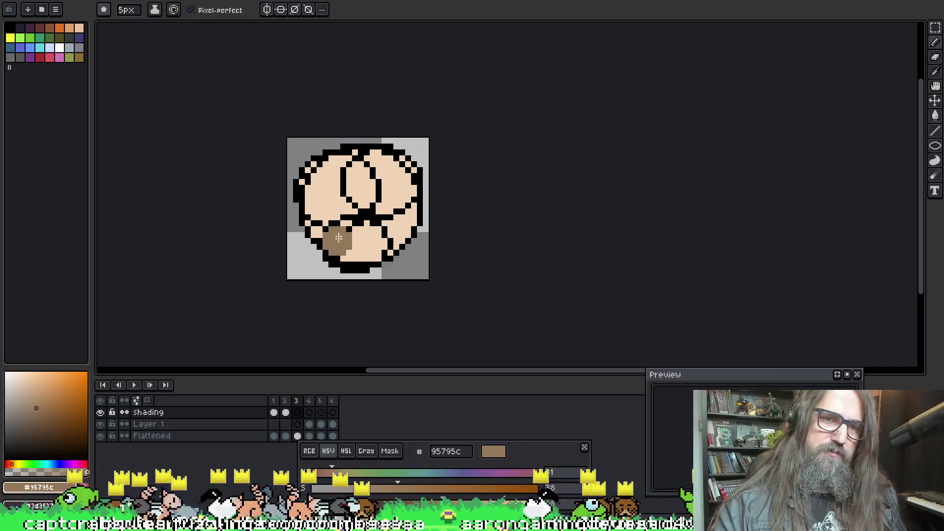
{"action": "left_click_drag", "start_coordinate": [317, 202], "coordinate": [362, 211]}
{"action": "mouse_move", "coordinate": [333, 254]}
{"action": "left_mouse_down"}
{"action": "mouse_move", "coordinate": [336, 241]}
{"action": "mouse_move", "coordinate": [360, 249]}
{"action": "mouse_move", "coordinate": [381, 238]}
{"action": "left_mouse_up"}
{"action": "mouse_move", "coordinate": [396, 170]}
{"action": "left_mouse_down"}
{"action": "mouse_move", "coordinate": [361, 180]}
{"action": "mouse_move", "coordinate": [373, 201]}
{"action": "mouse_move", "coordinate": [399, 189]}
{"action": "left_mouse_up"}
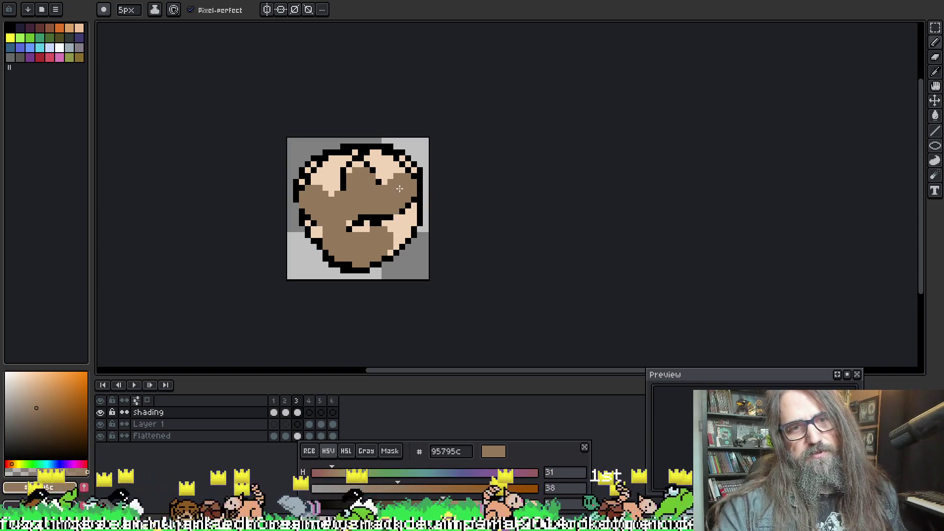
{"action": "left_click_drag", "start_coordinate": [298, 182], "coordinate": [317, 246]}
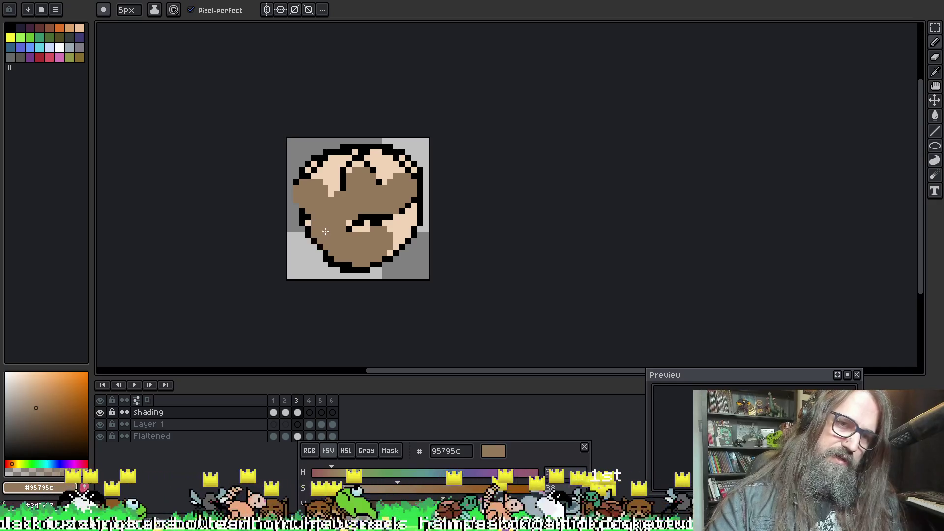
{"action": "left_click_drag", "start_coordinate": [411, 235], "coordinate": [389, 248]}
{"action": "left_click", "coordinate": [353, 227]}
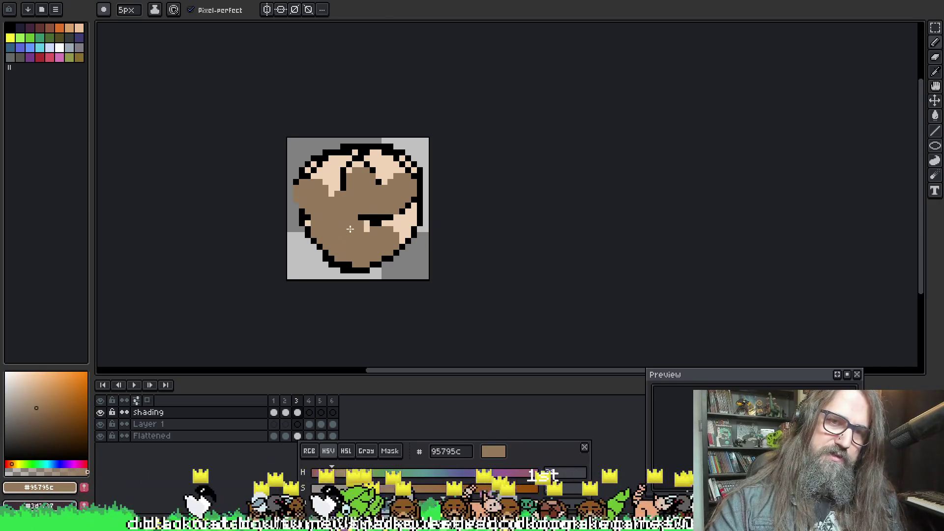
Step: Try erasing shading on the upper middle and lower half, undoing both to keep the brown
{"action": "key", "text": "e"}
{"action": "key", "text": "ctrl+z"}
{"action": "key", "text": "ctrl+z"}
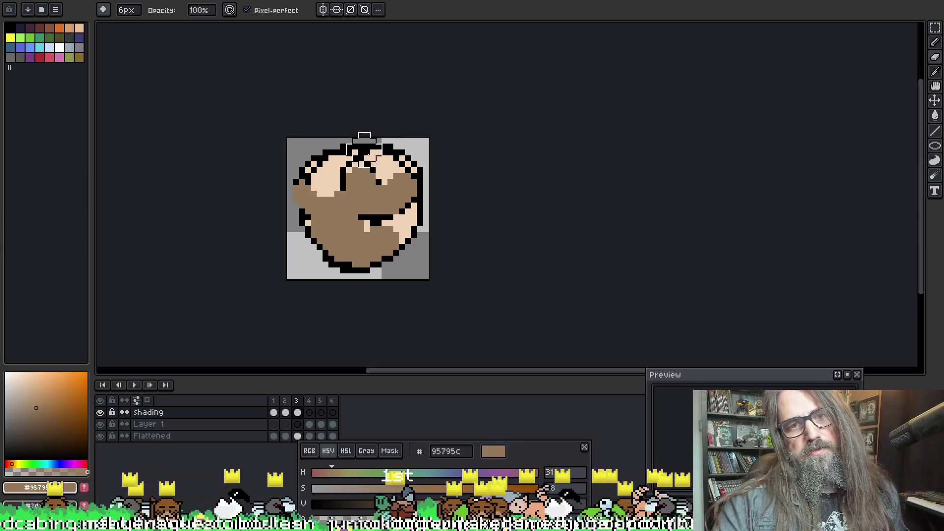
{"action": "key", "text": "b"}
{"action": "key", "text": "e"}
{"action": "mouse_move", "coordinate": [367, 148]}
{"action": "left_mouse_down"}
{"action": "mouse_move", "coordinate": [388, 165]}
{"action": "mouse_move", "coordinate": [354, 182]}
{"action": "mouse_move", "coordinate": [385, 183]}
{"action": "mouse_move", "coordinate": [406, 131]}
{"action": "left_mouse_up"}
{"action": "key", "text": "ctrl+z"}
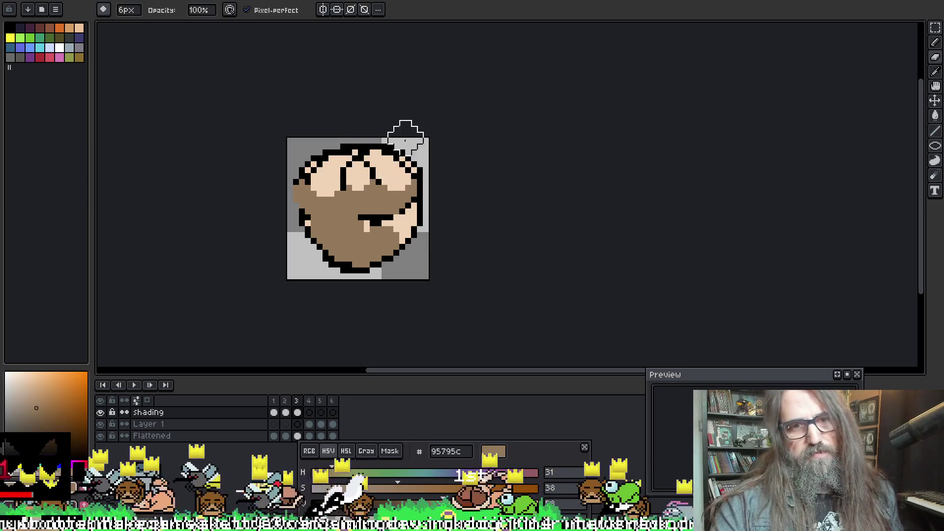
{"action": "mouse_move", "coordinate": [346, 250]}
{"action": "left_mouse_down"}
{"action": "mouse_move", "coordinate": [344, 236]}
{"action": "mouse_move", "coordinate": [389, 229]}
{"action": "mouse_move", "coordinate": [325, 226]}
{"action": "left_mouse_up"}
{"action": "key", "text": "m"}
{"action": "key", "text": "ctrl+z"}
{"action": "key", "text": "e"}
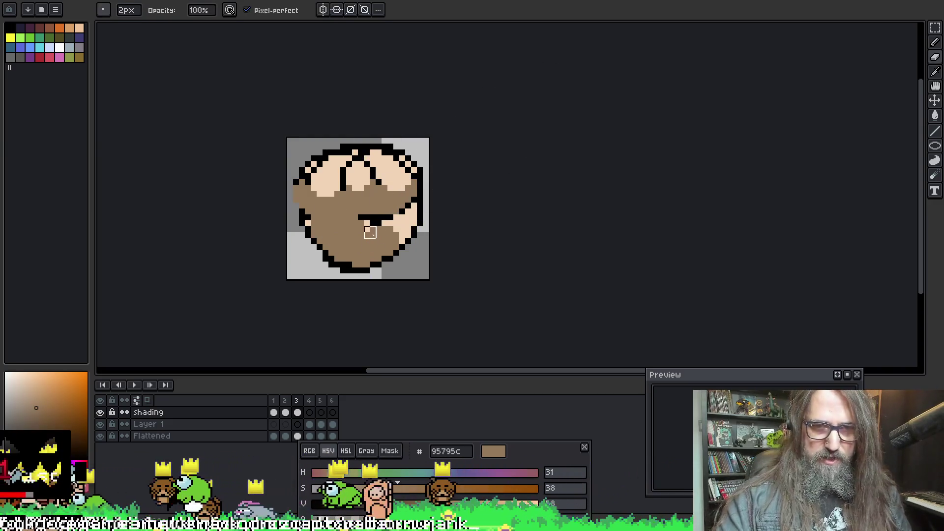
Step: Undo a stray erase stroke across frame 3's chin and set the pencil to 1px
{"action": "left_click_drag", "start_coordinate": [326, 225], "coordinate": [370, 229]}
{"action": "key", "text": "ctrl+z"}
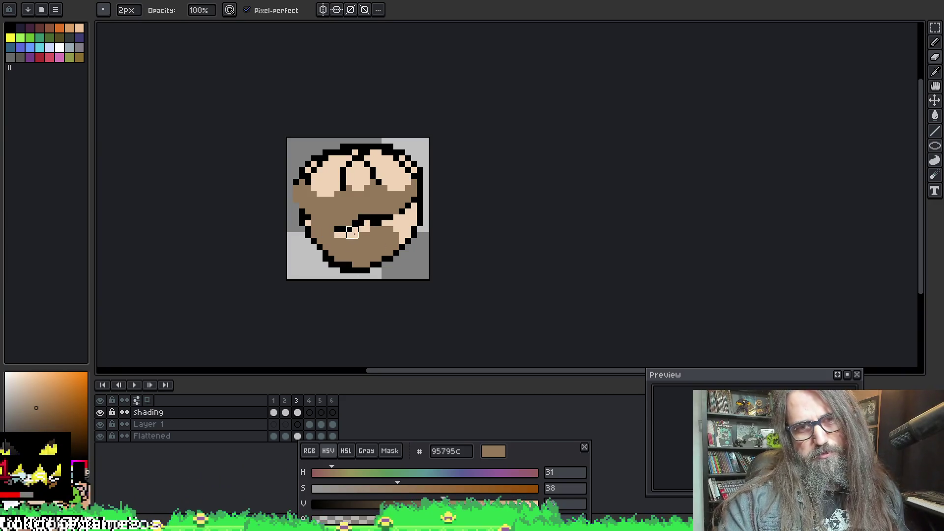
{"action": "key", "text": "ctrl+z"}
{"action": "key", "text": "ctrl+z"}
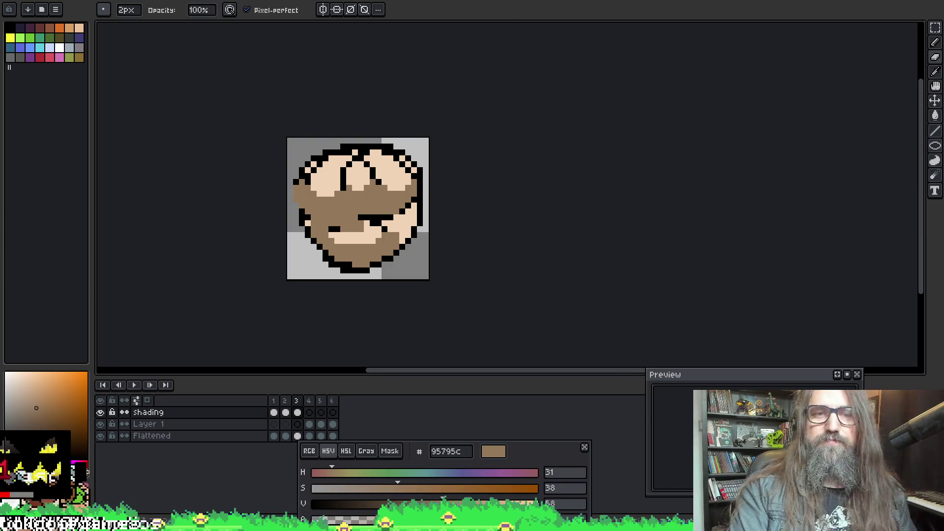
{"action": "key", "text": "b"}
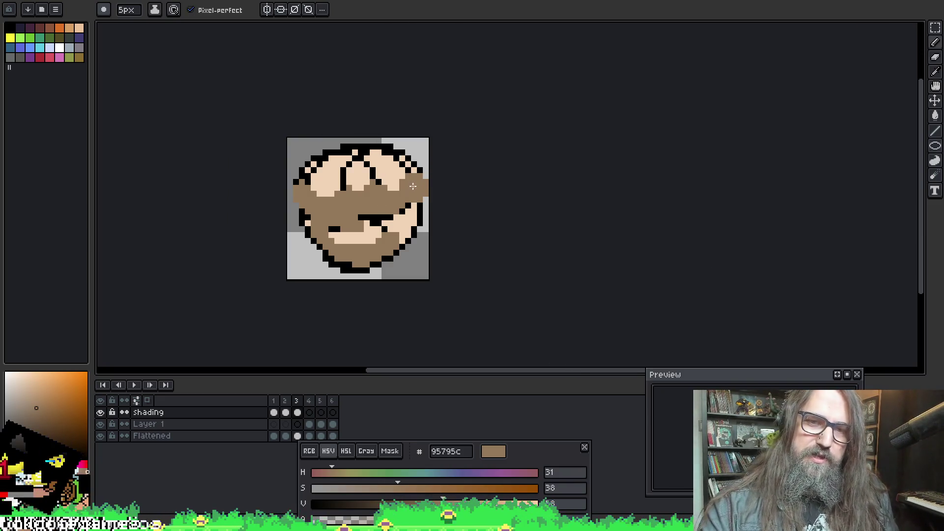
{"action": "key", "text": "minus"}
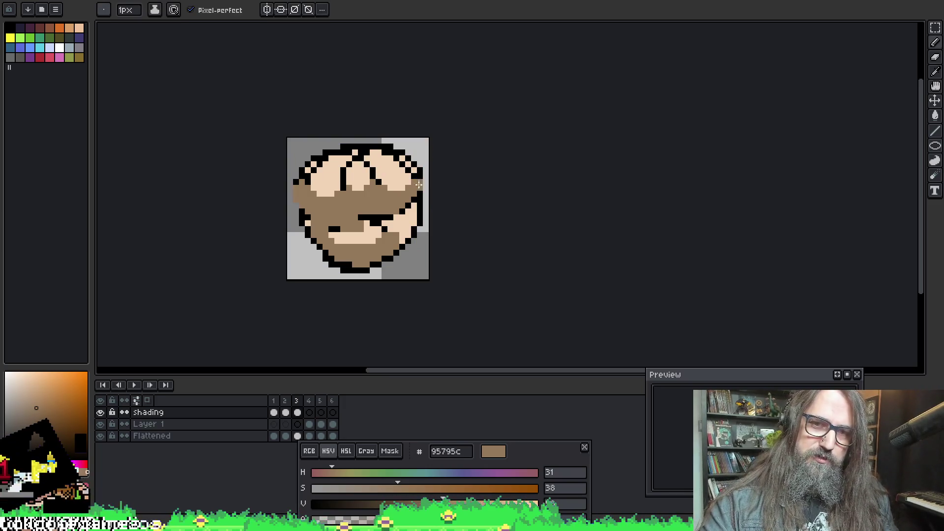
{"action": "left_click_drag", "start_coordinate": [344, 172], "coordinate": [344, 161]}
Step: Erase brown shading on frame 3's face to reveal peach skin below, then advance to frame 4
{"action": "key", "text": "e"}
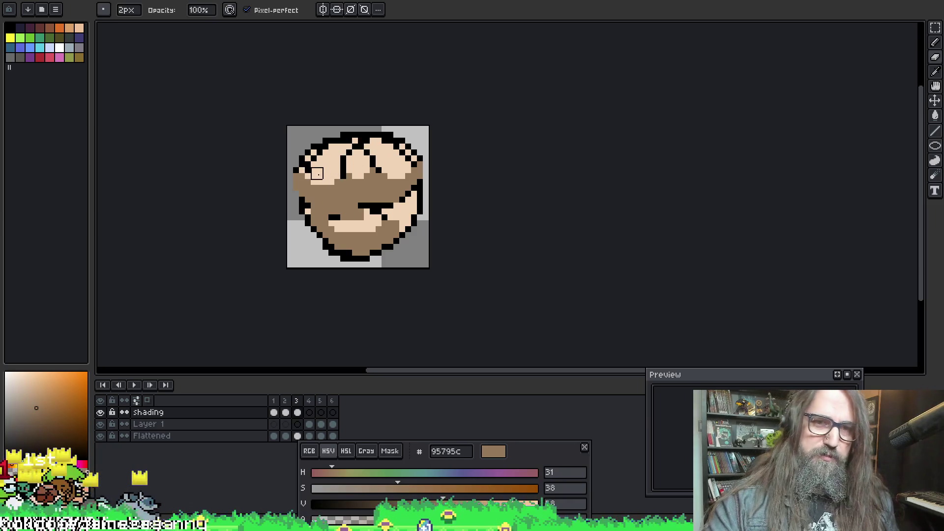
{"action": "mouse_move", "coordinate": [329, 180]}
{"action": "left_mouse_down"}
{"action": "mouse_move", "coordinate": [365, 156]}
{"action": "mouse_move", "coordinate": [353, 173]}
{"action": "left_mouse_up"}
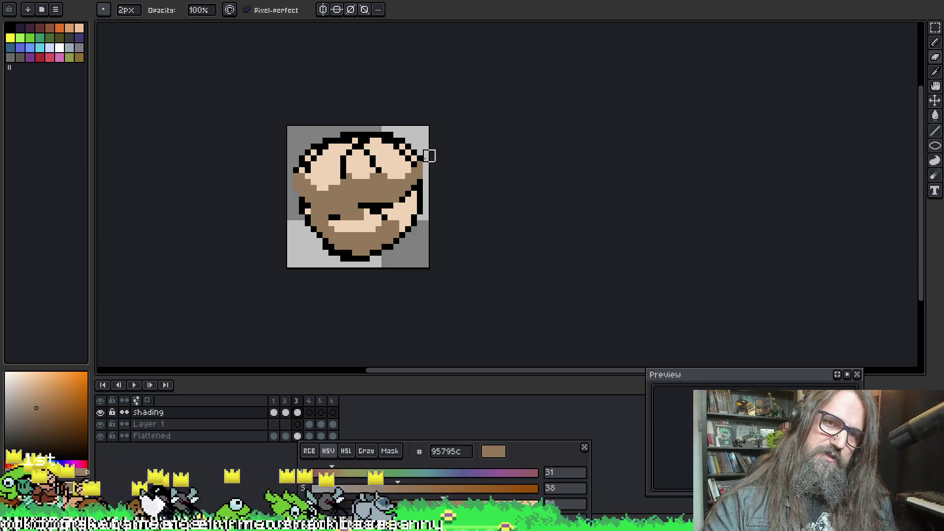
{"action": "left_click_drag", "start_coordinate": [370, 232], "coordinate": [341, 215]}
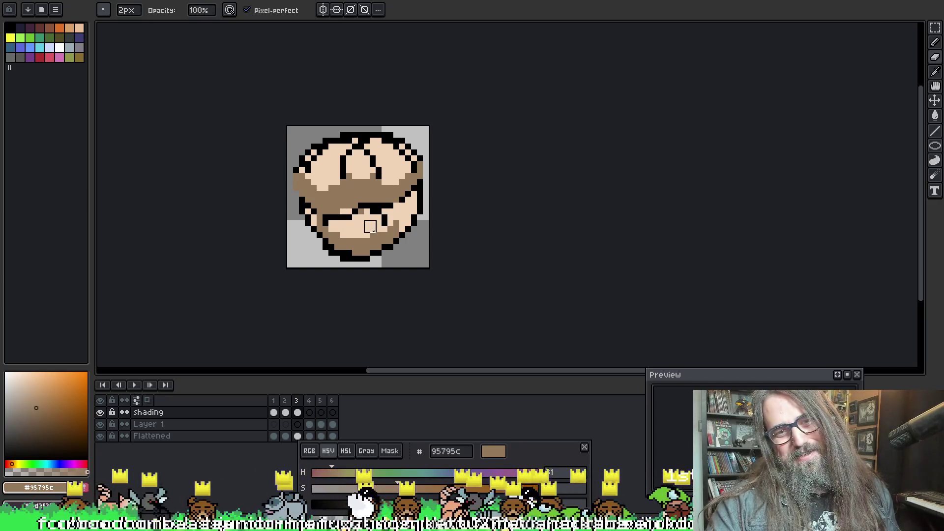
{"action": "key", "text": "b"}
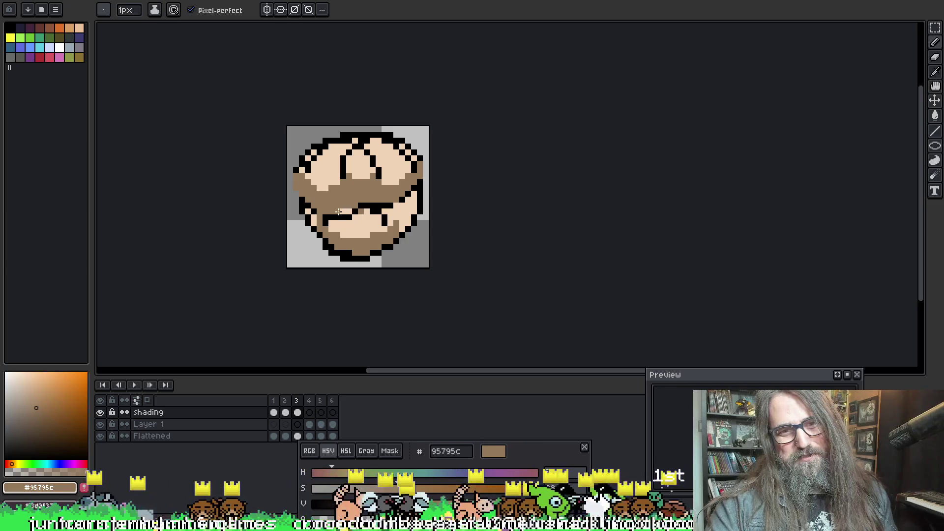
{"action": "key", "text": "e"}
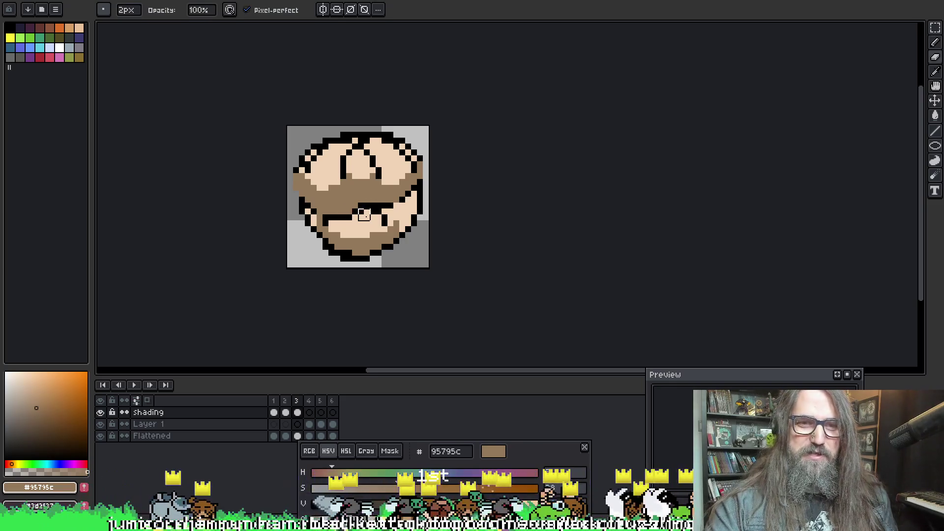
{"action": "key", "text": "b"}
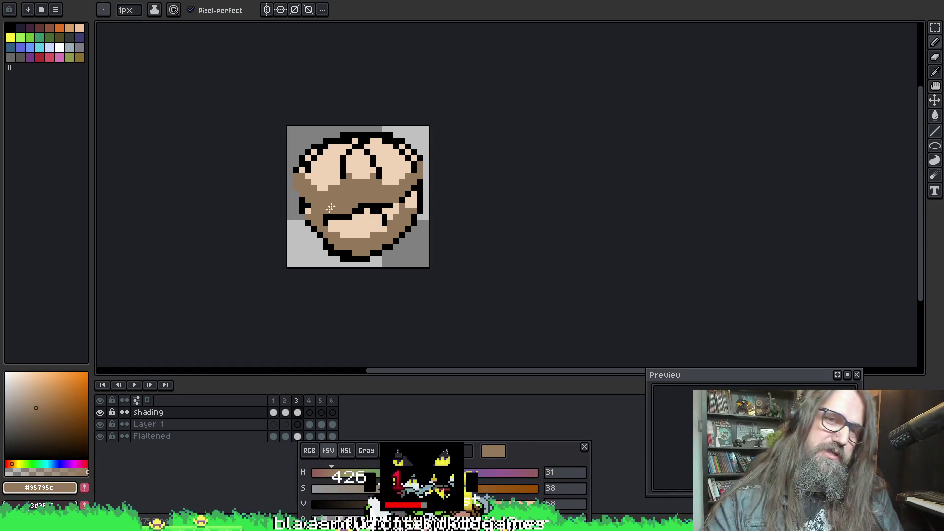
{"action": "key", "text": "e"}
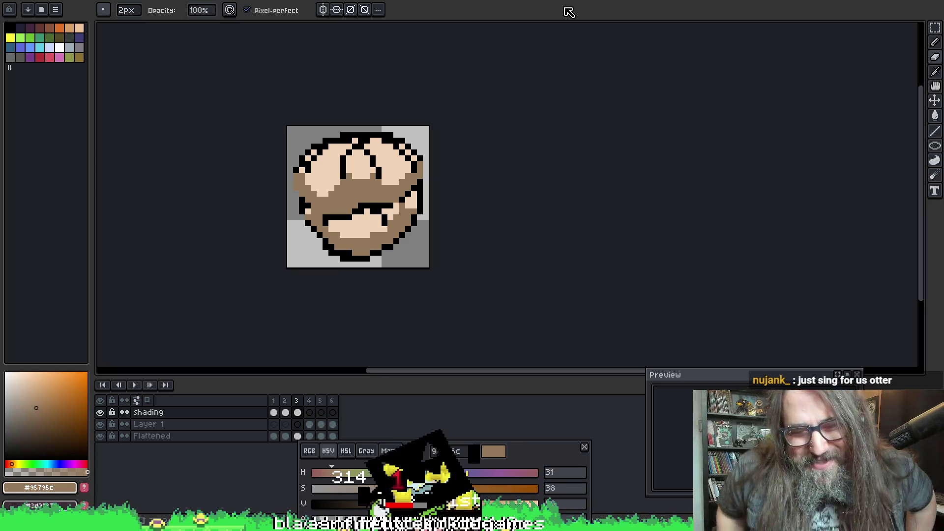
{"action": "key", "text": "b"}
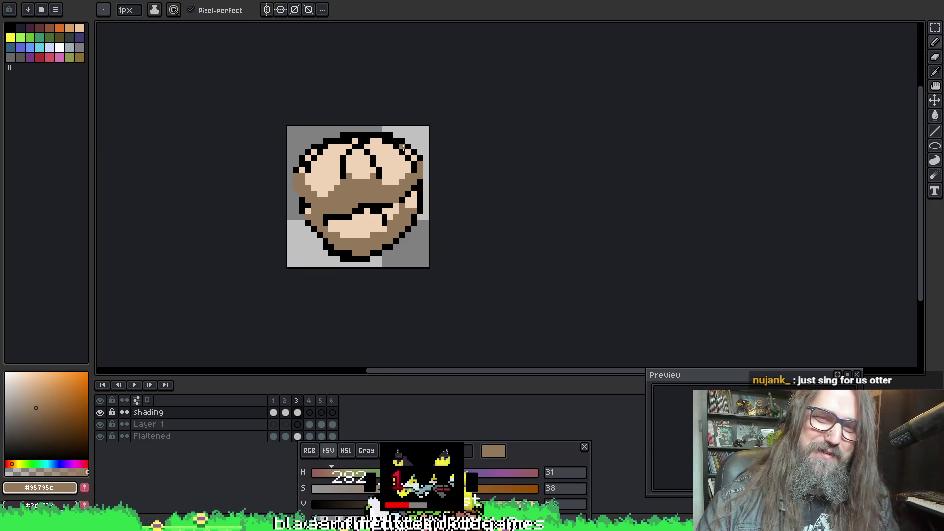
{"action": "key", "text": "e"}
{"action": "key", "text": "b"}
{"action": "key", "text": "e"}
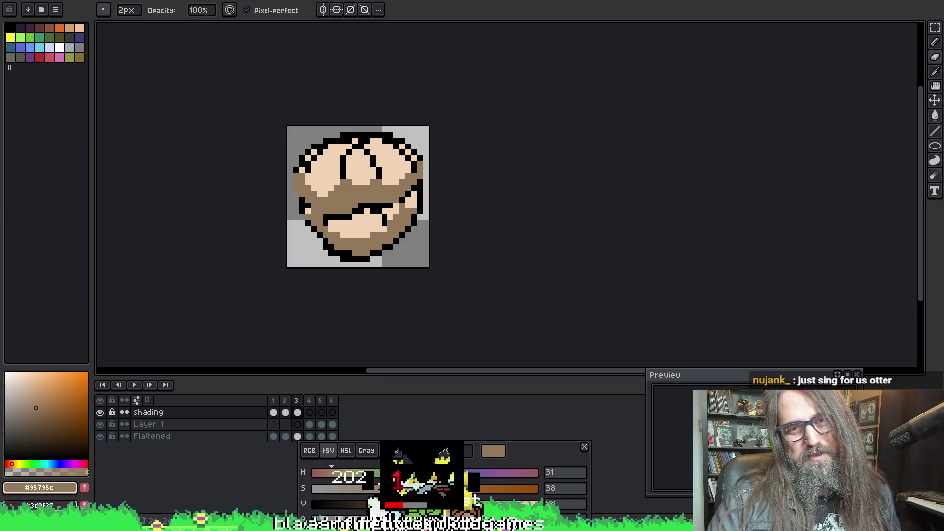
{"action": "key", "text": "Right"}
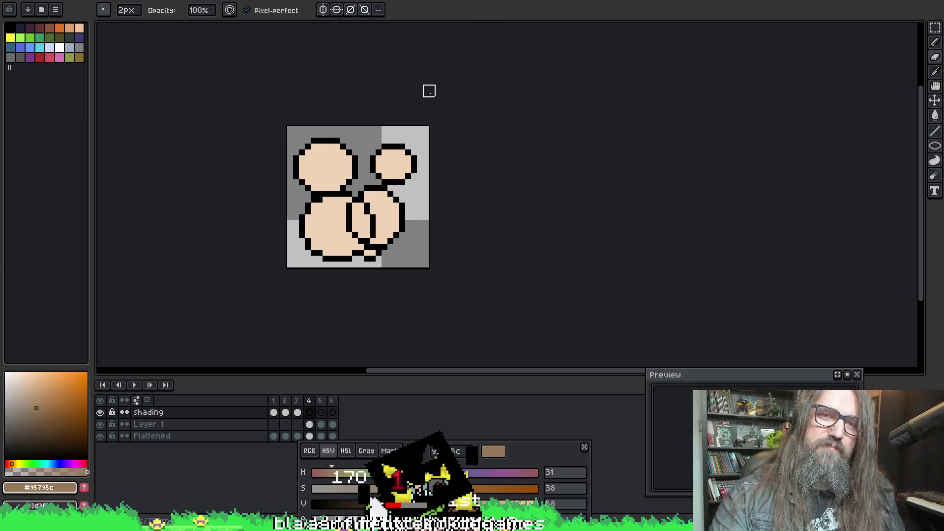
Step: Shade the lower edges of frame 4's upper-left and upper-right circles brown with the 1px pencil
{"action": "key", "text": "b"}
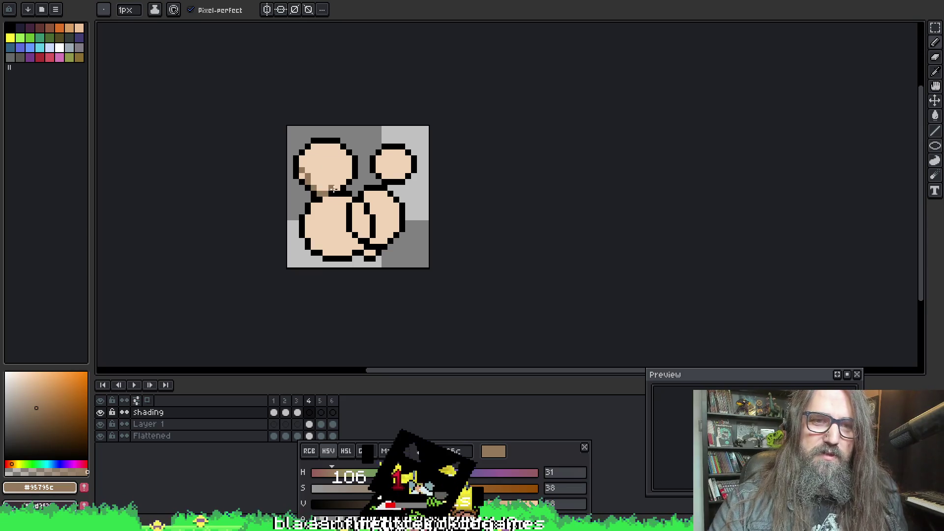
{"action": "key", "text": "ctrl+z"}
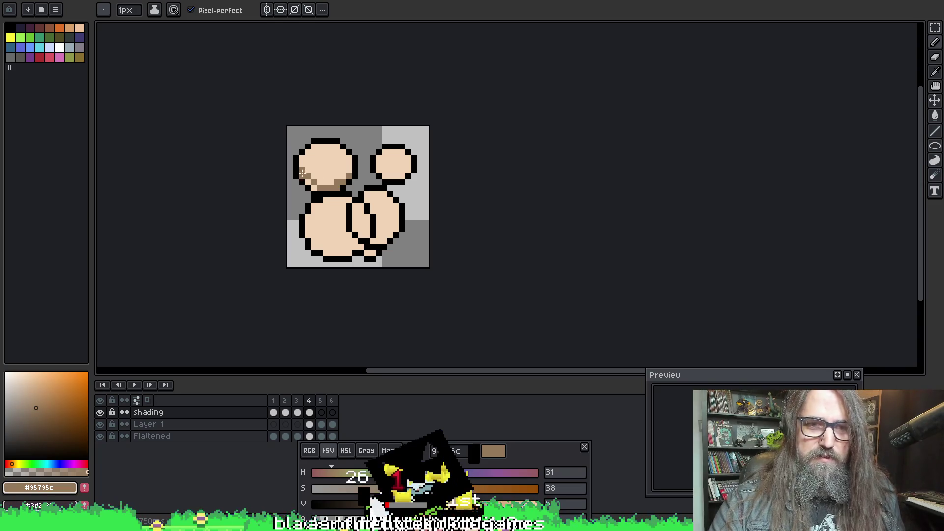
{"action": "mouse_move", "coordinate": [302, 169]}
{"action": "left_mouse_down"}
{"action": "mouse_move", "coordinate": [337, 181]}
{"action": "mouse_move", "coordinate": [330, 178]}
{"action": "left_mouse_up"}
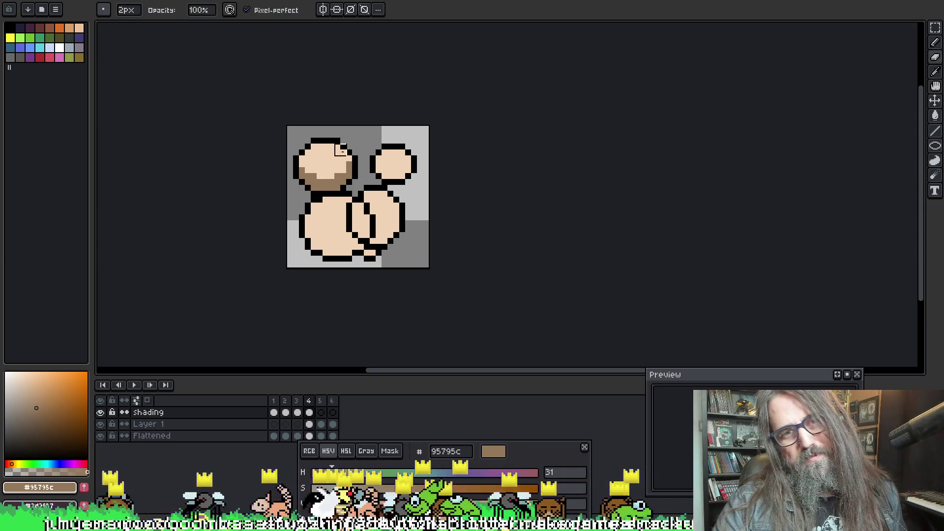
{"action": "left_click_drag", "start_coordinate": [392, 174], "coordinate": [419, 159]}
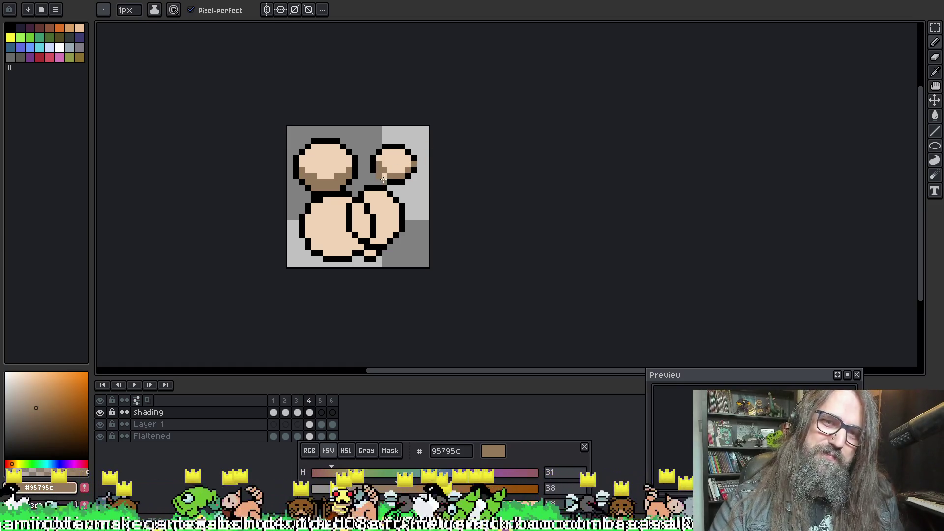
Step: Fill the lower-left circle's bottom with brown shading, then advance to frame 5
{"action": "key", "text": "e"}
{"action": "key", "text": "b"}
{"action": "key", "text": "e"}
{"action": "key", "text": "b"}
{"action": "key", "text": "e"}
{"action": "key", "text": "b"}
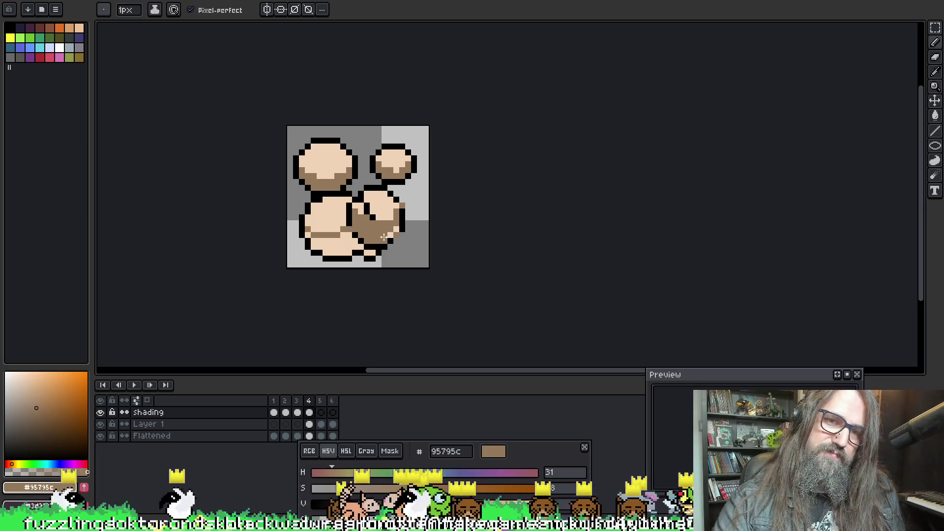
{"action": "left_click_drag", "start_coordinate": [338, 246], "coordinate": [319, 241]}
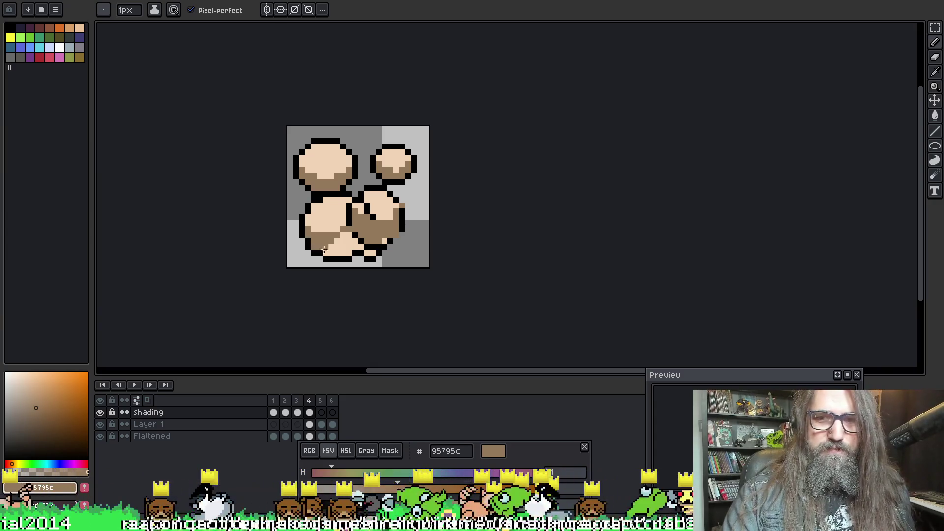
{"action": "left_click_drag", "start_coordinate": [324, 238], "coordinate": [378, 252]}
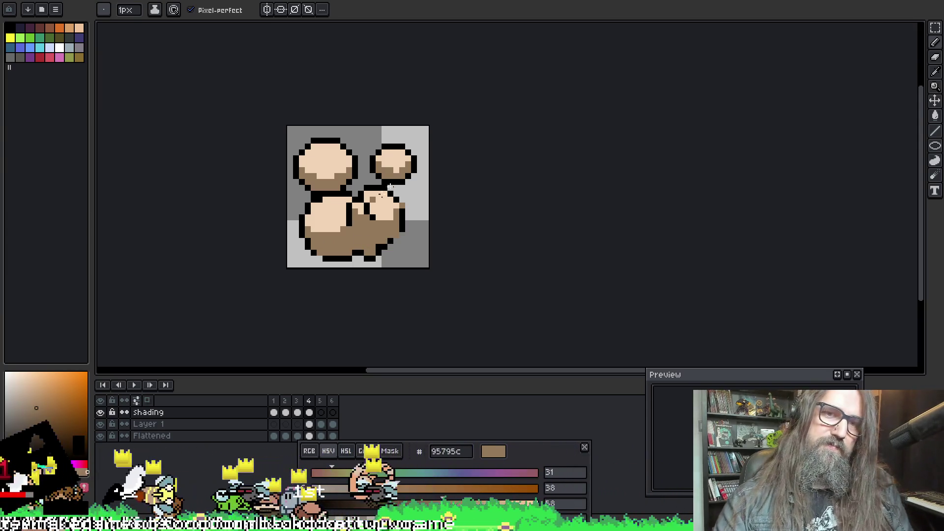
{"action": "key", "text": "period"}
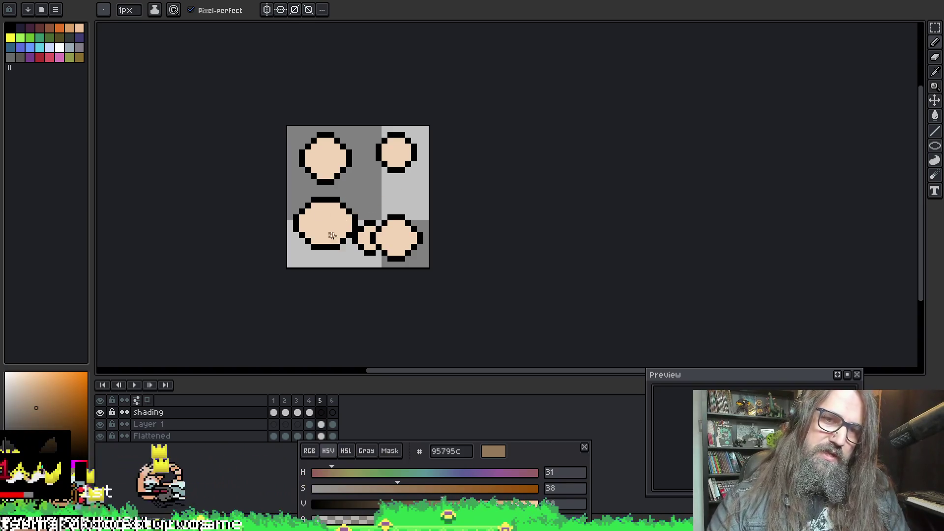
Step: Paint most of the lower-left ball brown with a 6px brush, then adjust the brush size
{"action": "key", "text": "plus"}
{"action": "key", "text": "plus"}
{"action": "key", "text": "plus"}
{"action": "mouse_move", "coordinate": [319, 241]}
{"action": "left_mouse_down"}
{"action": "mouse_move", "coordinate": [307, 223]}
{"action": "mouse_move", "coordinate": [330, 234]}
{"action": "mouse_move", "coordinate": [391, 227]}
{"action": "mouse_move", "coordinate": [379, 232]}
{"action": "mouse_move", "coordinate": [411, 239]}
{"action": "mouse_move", "coordinate": [379, 221]}
{"action": "mouse_move", "coordinate": [375, 233]}
{"action": "mouse_move", "coordinate": [413, 223]}
{"action": "left_mouse_up"}
{"action": "key", "text": "e"}
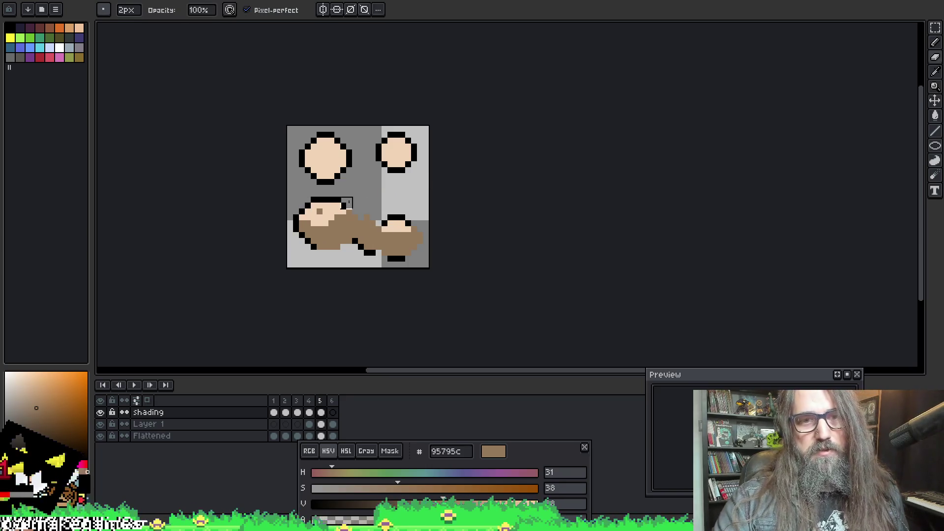
{"action": "left_click", "coordinate": [104, 10]}
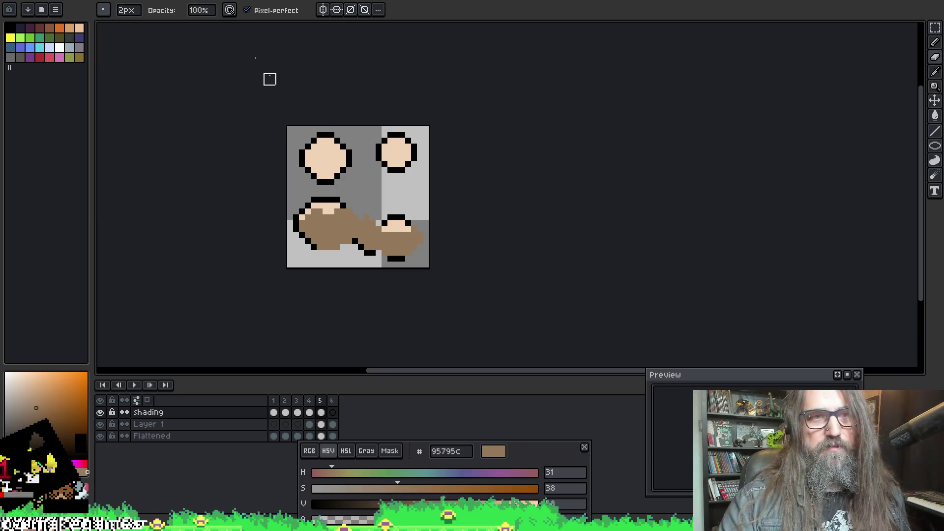
{"action": "left_click", "coordinate": [120, 13]}
{"action": "left_click", "coordinate": [133, 14]}
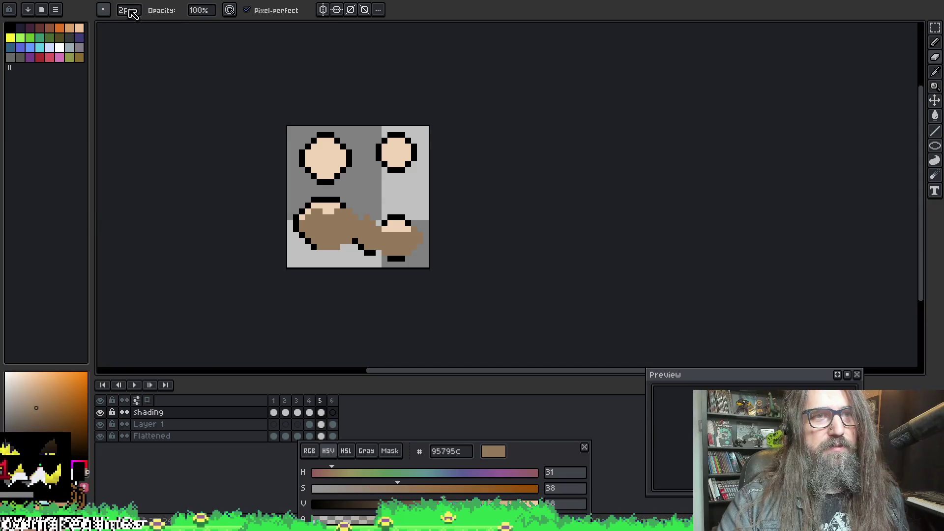
{"action": "left_click", "coordinate": [130, 10]}
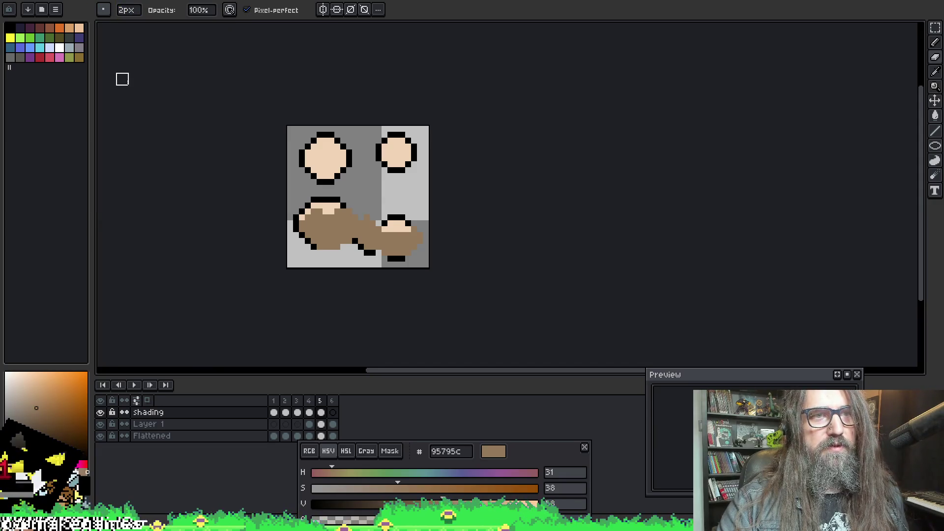
{"action": "key", "text": "plus"}
{"action": "key", "text": "plus"}
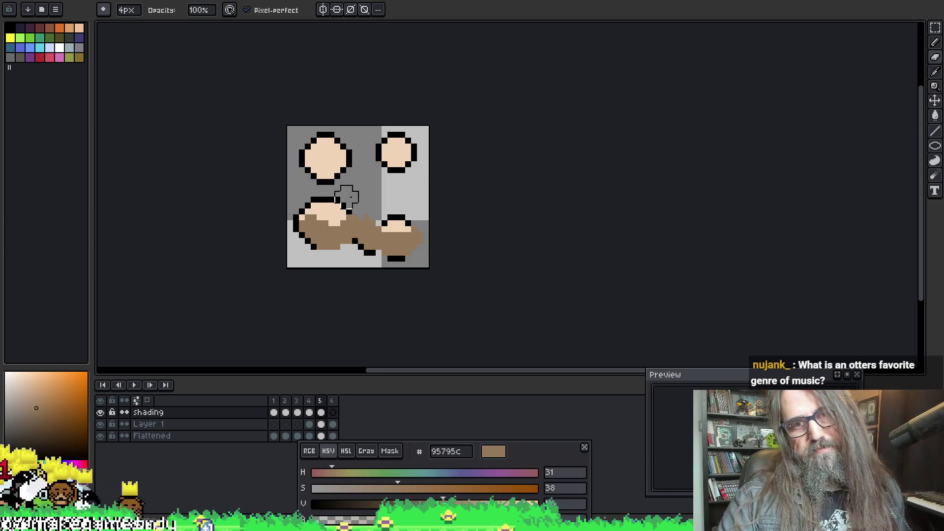
{"action": "key", "text": "plus"}
{"action": "key", "text": "plus"}
Step: Shade the top-left ball brown, undoing stray brown and erasing excess from its top
{"action": "mouse_move", "coordinate": [340, 163]}
{"action": "left_mouse_down"}
{"action": "mouse_move", "coordinate": [316, 158]}
{"action": "mouse_move", "coordinate": [326, 180]}
{"action": "mouse_move", "coordinate": [344, 162]}
{"action": "left_mouse_up"}
{"action": "key", "text": "minus"}
{"action": "key", "text": "minus"}
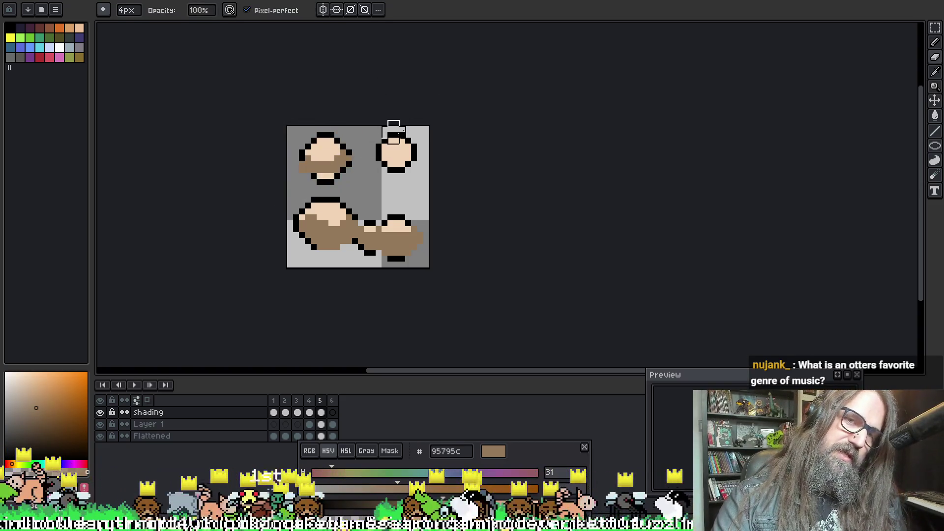
{"action": "key", "text": "b"}
{"action": "mouse_move", "coordinate": [330, 176]}
{"action": "left_mouse_down"}
{"action": "mouse_move", "coordinate": [324, 152]}
{"action": "mouse_move", "coordinate": [335, 148]}
{"action": "mouse_move", "coordinate": [312, 155]}
{"action": "left_mouse_up"}
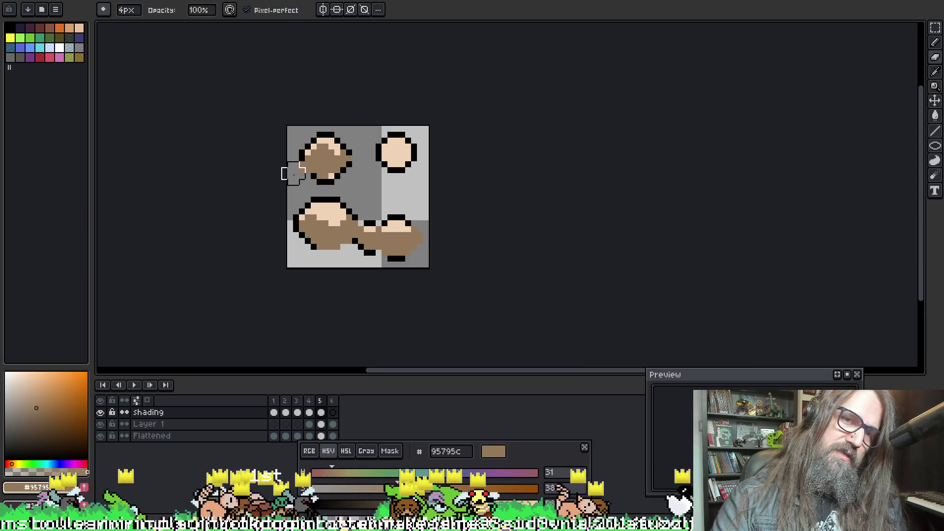
{"action": "left_click_drag", "start_coordinate": [400, 139], "coordinate": [411, 135]}
{"action": "key", "text": "ctrl+z"}
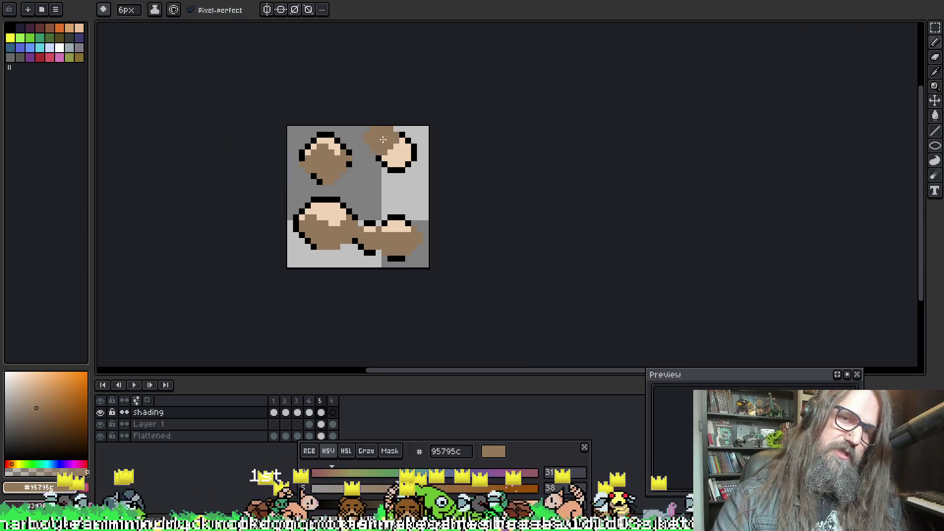
{"action": "key", "text": "e"}
{"action": "mouse_move", "coordinate": [342, 147]}
{"action": "left_mouse_down"}
{"action": "mouse_move", "coordinate": [317, 137]}
{"action": "mouse_move", "coordinate": [340, 126]}
{"action": "left_mouse_up"}
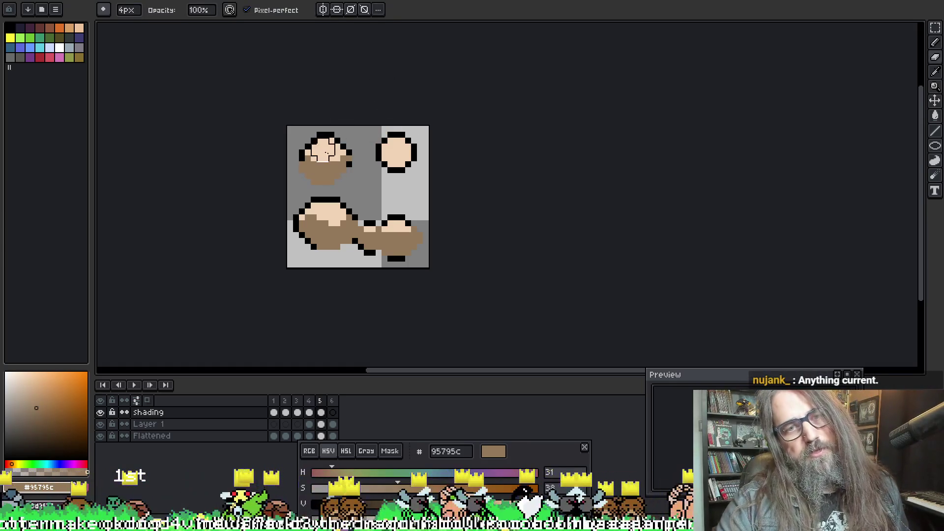
Step: Paint brown over the top-right ball's lower part and corner
{"action": "key", "text": "b"}
{"action": "mouse_move", "coordinate": [403, 152]}
{"action": "left_mouse_down"}
{"action": "mouse_move", "coordinate": [393, 170]}
{"action": "mouse_move", "coordinate": [415, 159]}
{"action": "mouse_move", "coordinate": [369, 185]}
{"action": "mouse_move", "coordinate": [430, 138]}
{"action": "mouse_move", "coordinate": [421, 179]}
{"action": "mouse_move", "coordinate": [428, 135]}
{"action": "left_mouse_up"}
{"action": "key", "text": "e"}
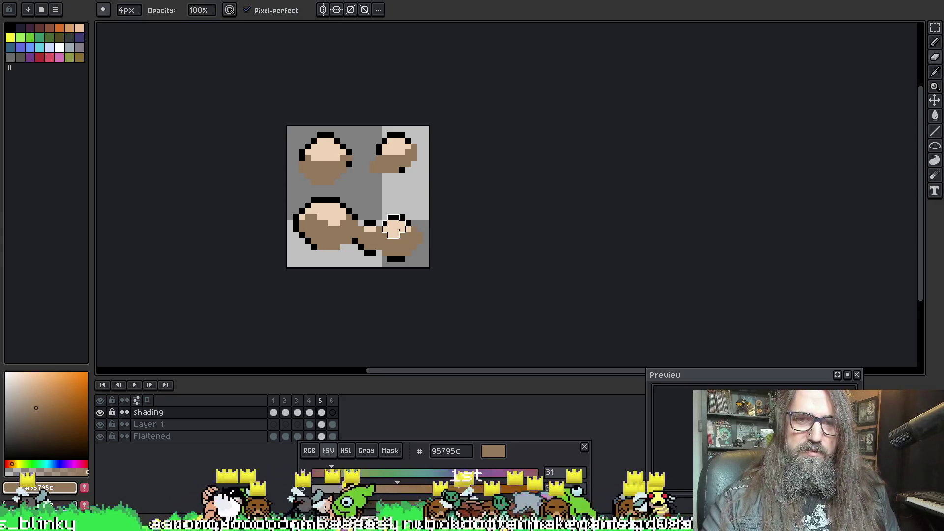
{"action": "left_click_drag", "start_coordinate": [426, 129], "coordinate": [422, 156]}
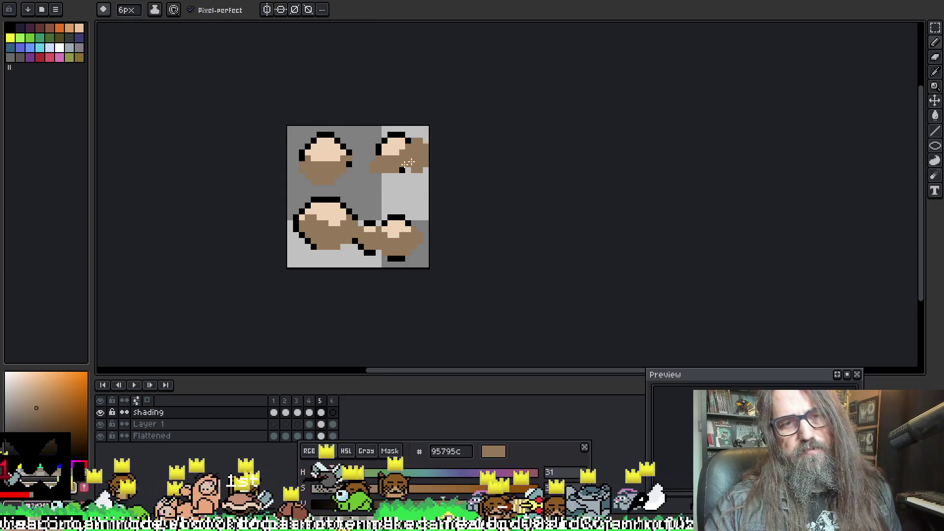
Step: Undo stray brown strokes on frame 5's balls and outline, touch up shading, then go to frame 6
{"action": "key", "text": "ctrl+z"}
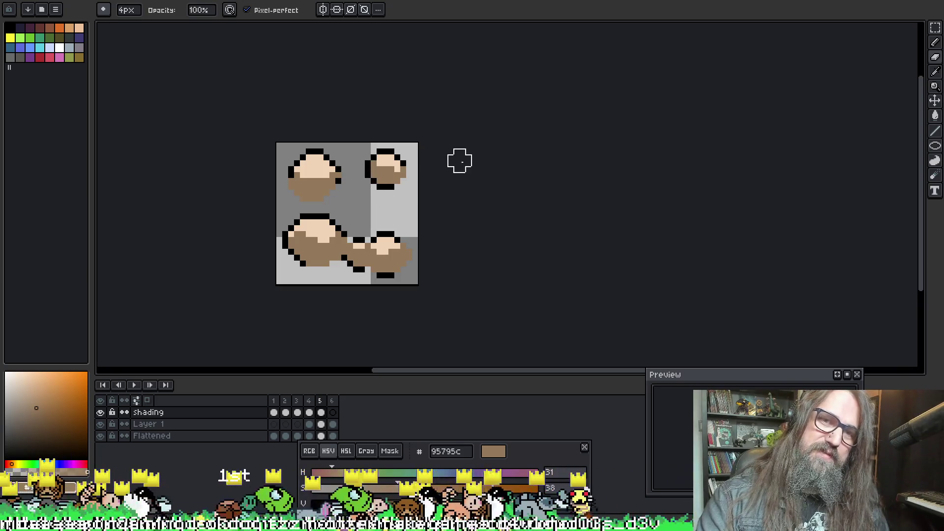
{"action": "key", "text": "e"}
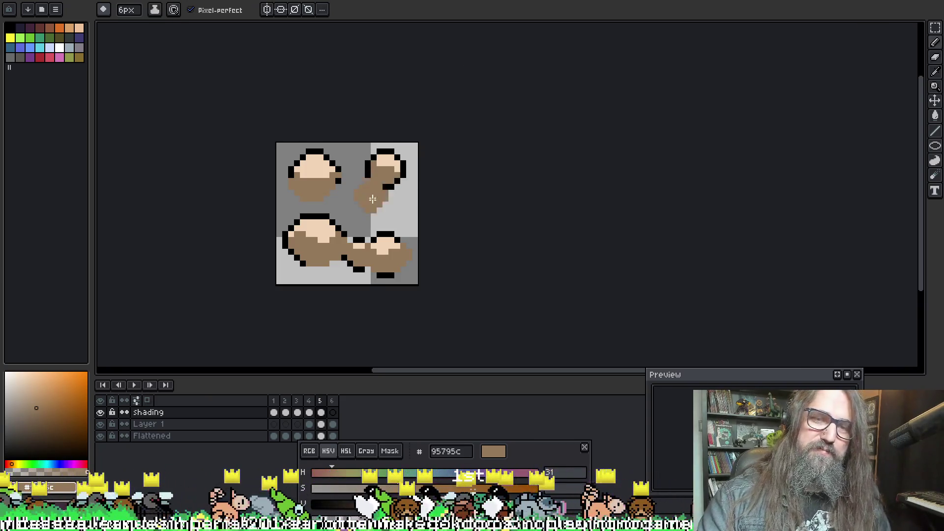
{"action": "left_click_drag", "start_coordinate": [388, 275], "coordinate": [375, 286]}
{"action": "key", "text": "ctrl+z"}
{"action": "key", "text": "b"}
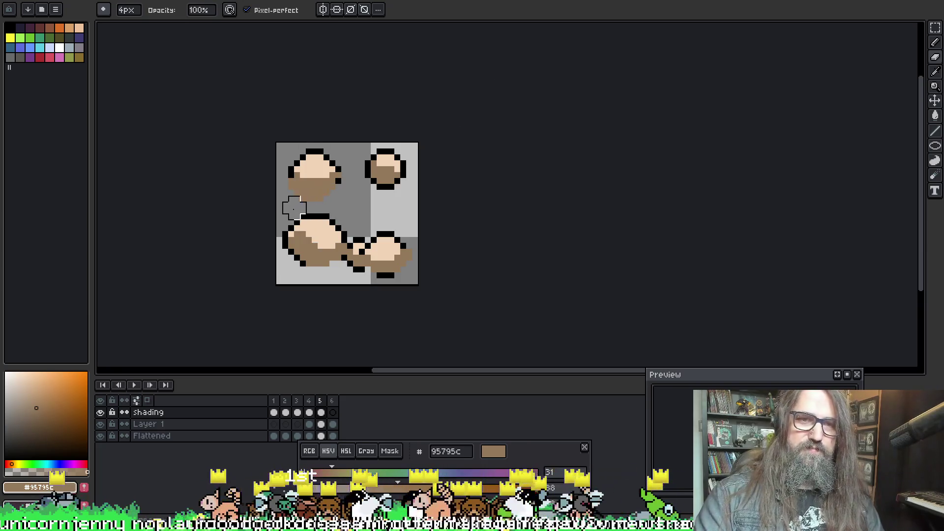
{"action": "key", "text": "e"}
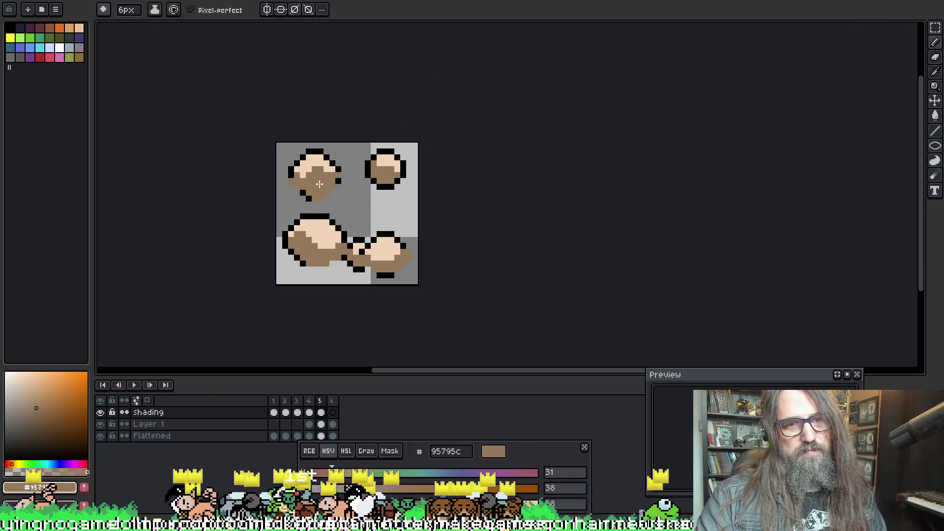
{"action": "key", "text": "b"}
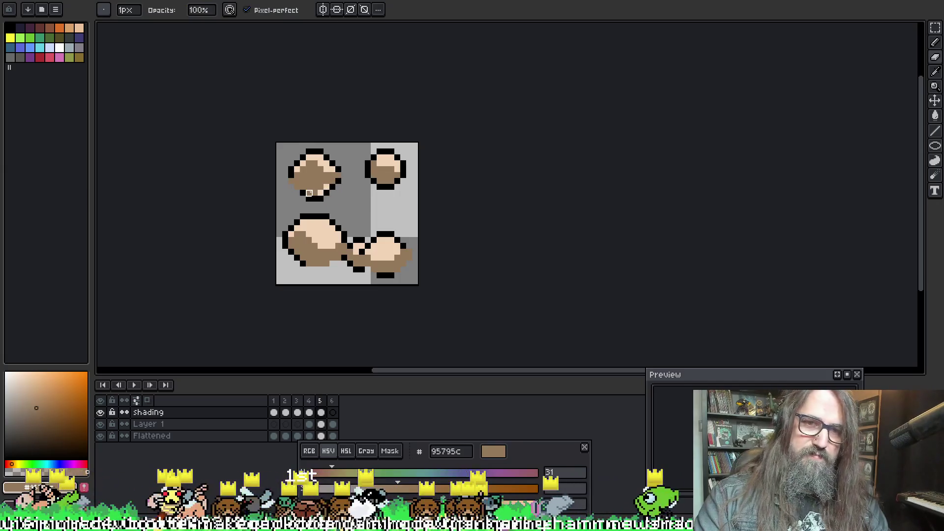
{"action": "key", "text": "e"}
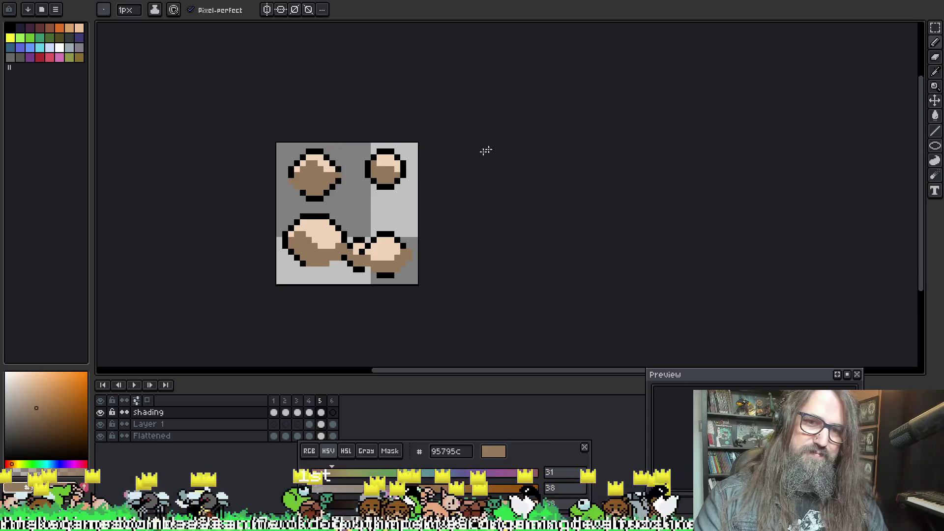
{"action": "key", "text": "period"}
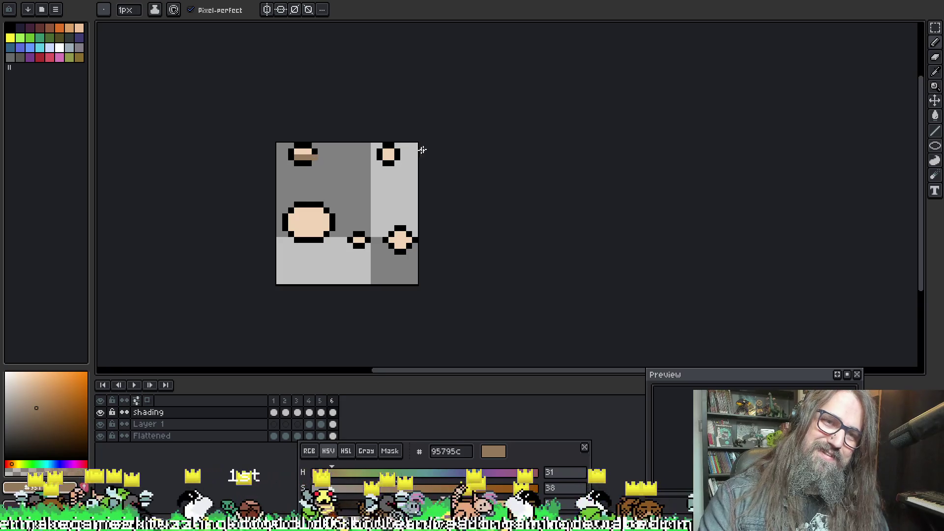
Step: Shade the lower part of frame 6's large peach ball brown, then return to frame 1
{"action": "key", "text": "b"}
{"action": "key", "text": "e"}
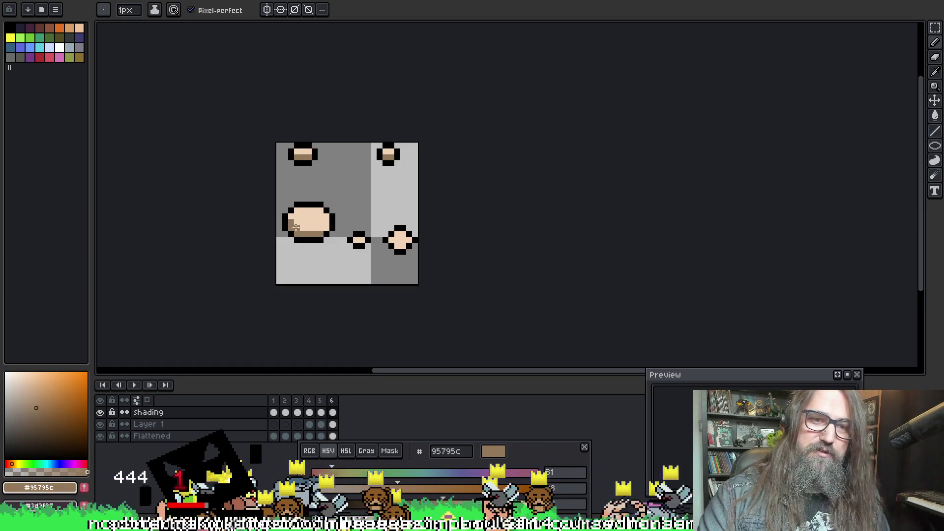
{"action": "left_click_drag", "start_coordinate": [329, 228], "coordinate": [316, 233]}
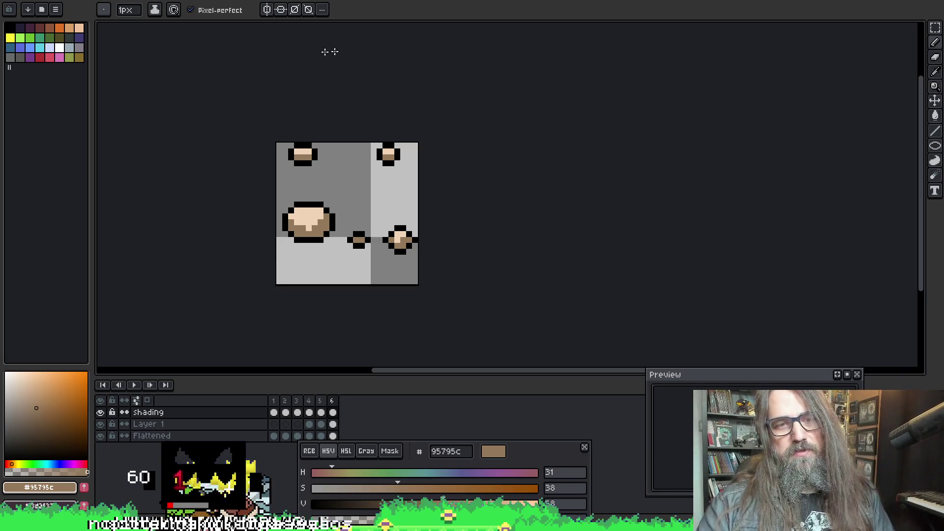
{"action": "key", "text": "Right"}
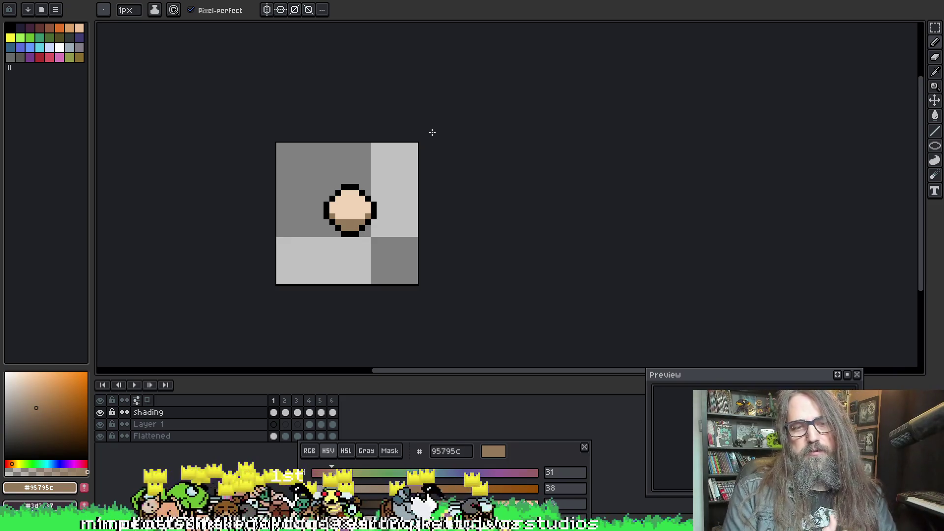
Step: Play the shaded animation, zoom in to check it, and stop playback
{"action": "key", "text": "Return"}
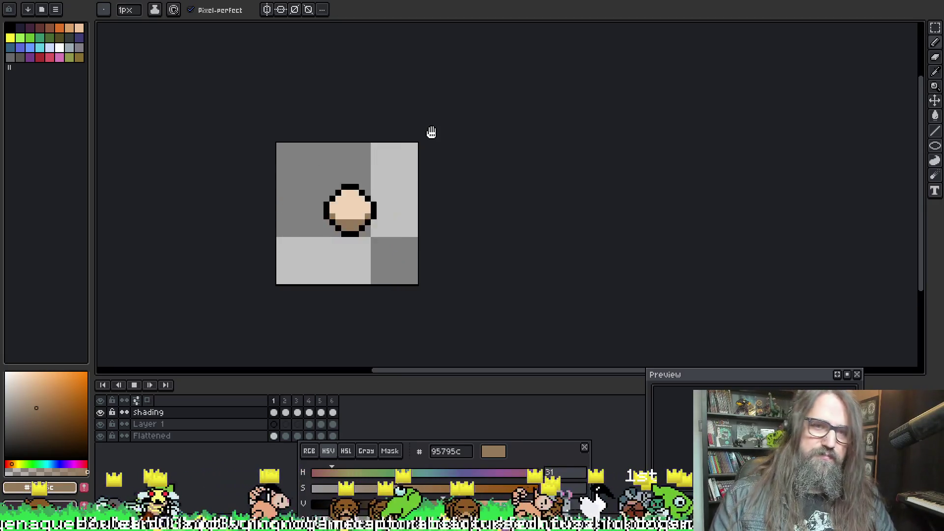
{"action": "scroll", "coordinate": [502, 176], "scroll_direction": "up", "scroll_amount": 1}
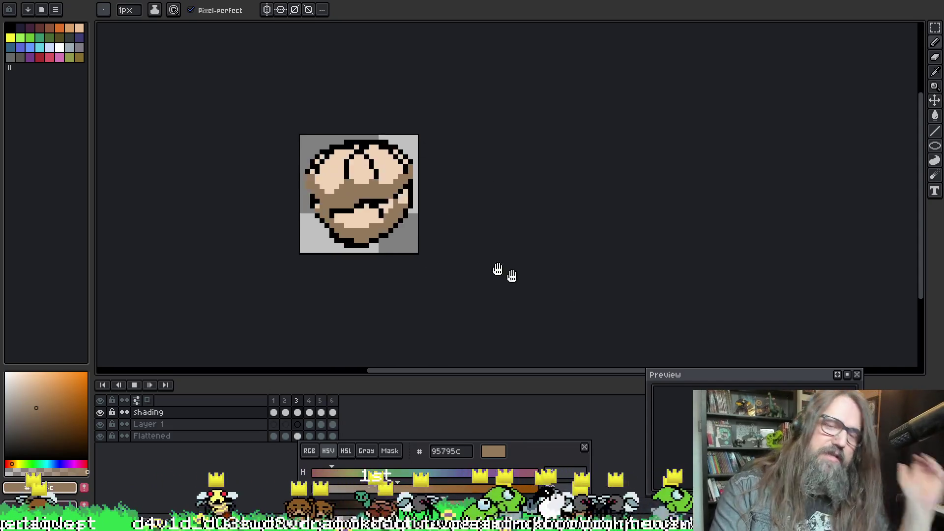
{"action": "key", "text": "Return"}
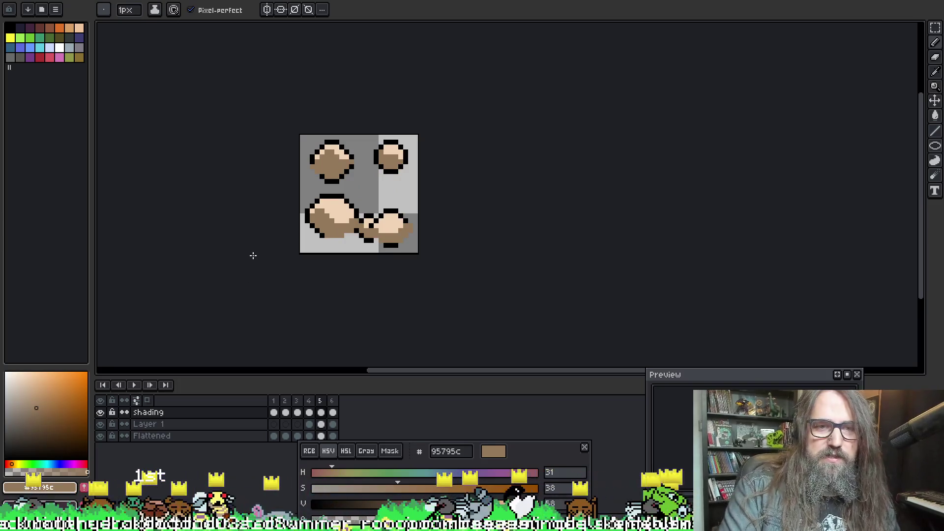
{"action": "scroll", "coordinate": [293, 187], "scroll_direction": "up", "scroll_amount": 1}
{"action": "key", "text": "g"}
{"action": "key", "text": "b"}
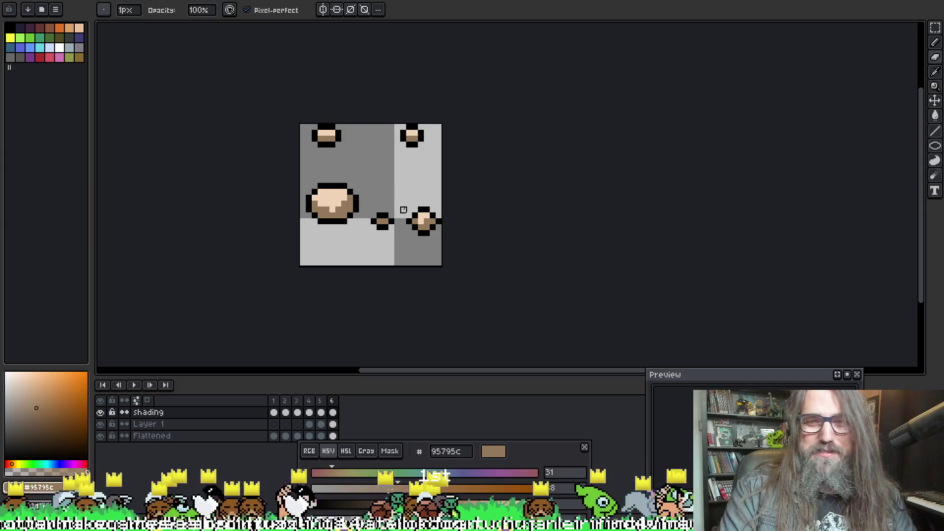
Step: Step through frames 1, 2, 5 and 4 to compare their shading
{"action": "key", "text": "period"}
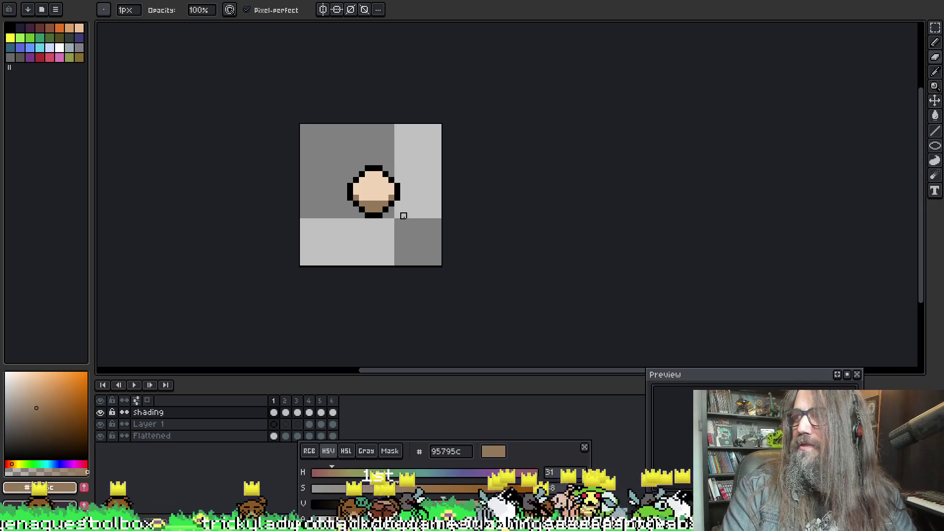
{"action": "key", "text": "period"}
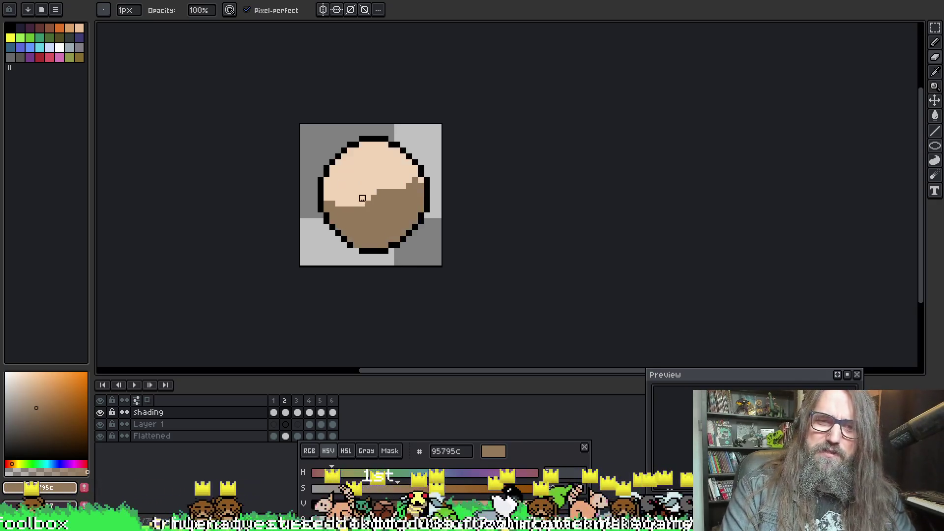
{"action": "key", "text": "comma"}
{"action": "key", "text": "period"}
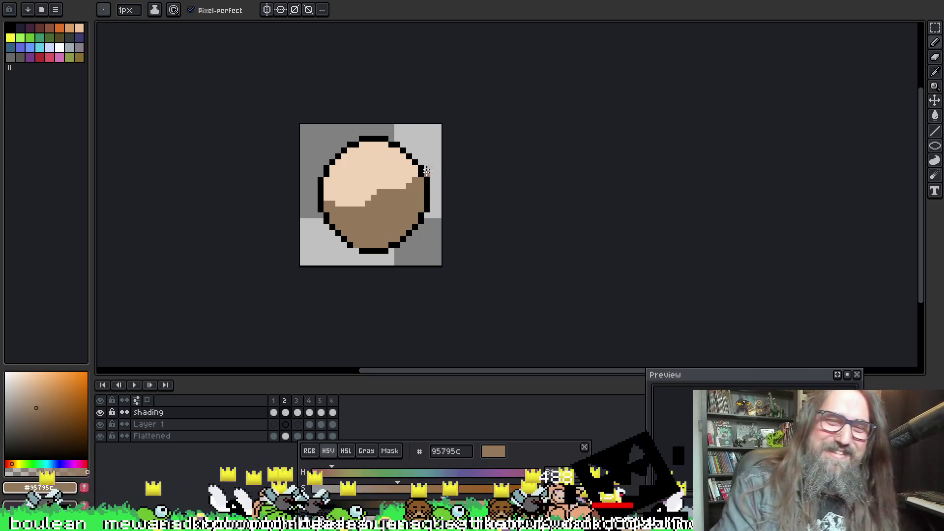
{"action": "key", "text": "Right"}
{"action": "key", "text": "Right"}
{"action": "key", "text": "Right"}
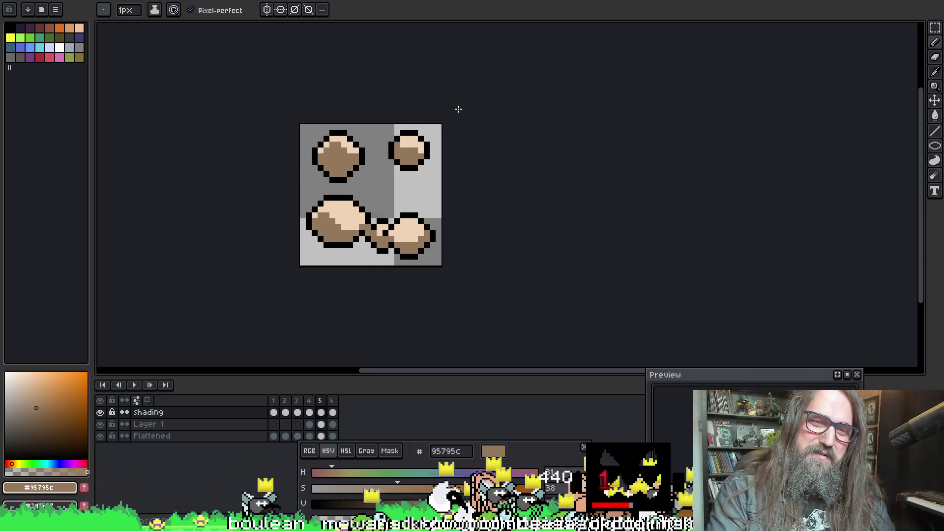
{"action": "key", "text": "Left"}
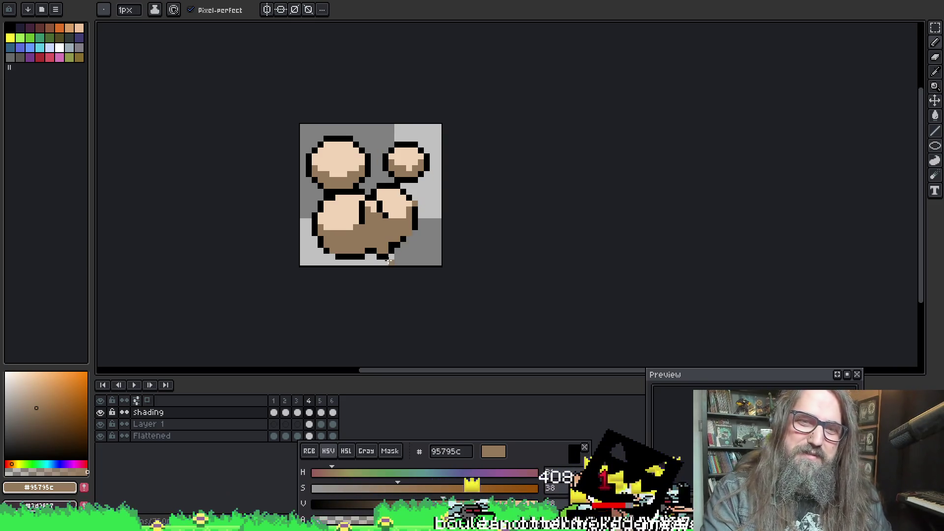
Step: Zoom in on frame 4's shading, then step back to frame 3
{"action": "key", "text": "e"}
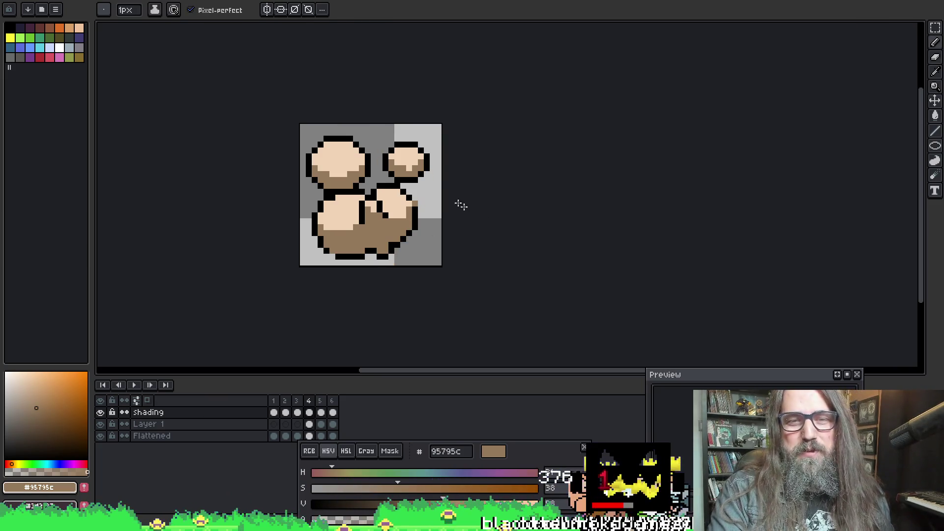
{"action": "scroll", "coordinate": [416, 203], "scroll_direction": "up", "scroll_amount": 1}
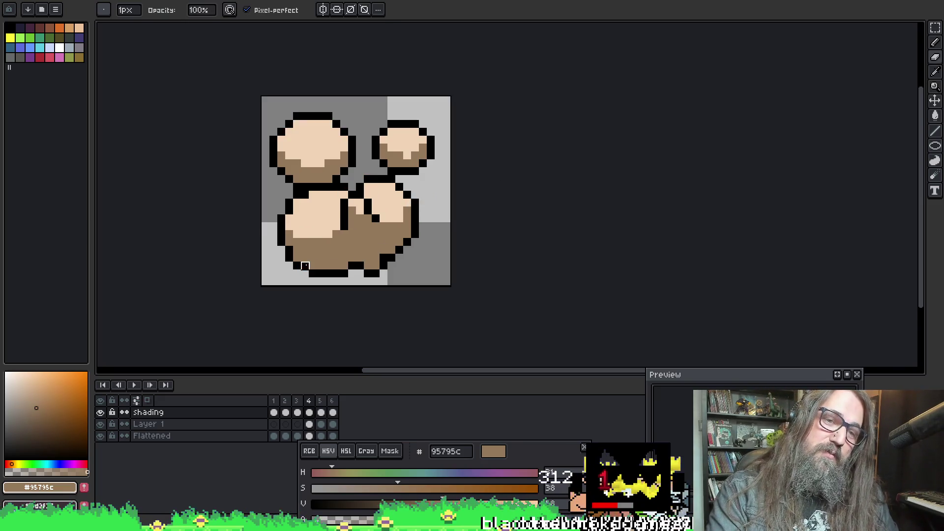
{"action": "right_click", "coordinate": [465, 227]}
{"action": "key", "text": "Escape"}
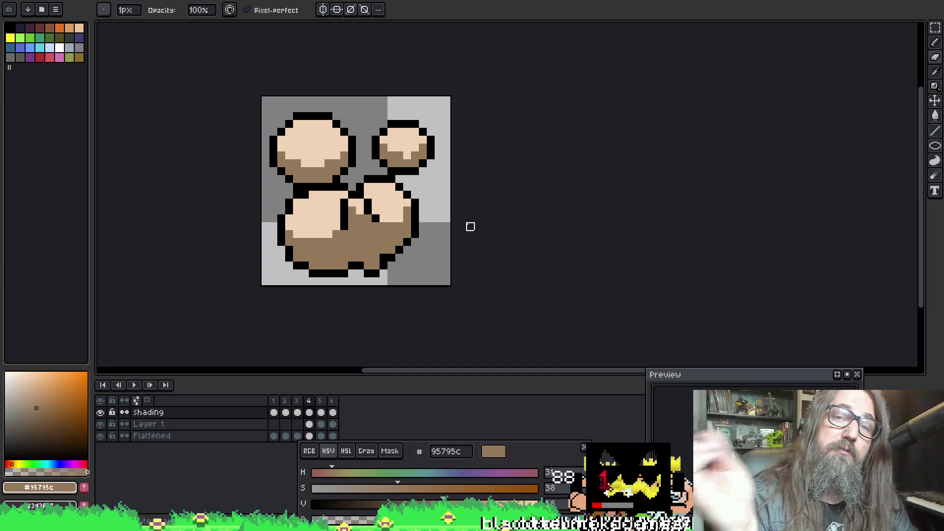
{"action": "key", "text": "comma"}
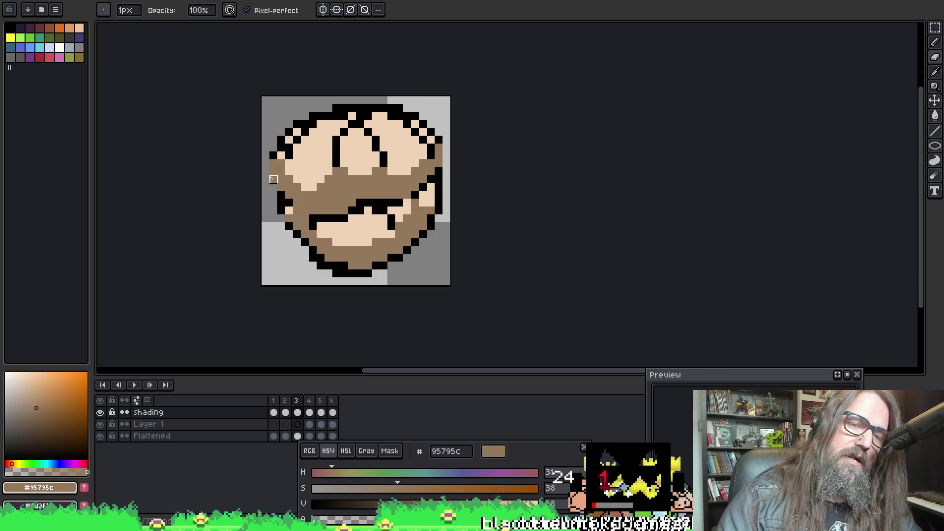
Step: Darken the ball's left edge to the outline colour, extending it further down
{"action": "right_click", "coordinate": [273, 163]}
{"action": "right_click", "coordinate": [274, 178]}
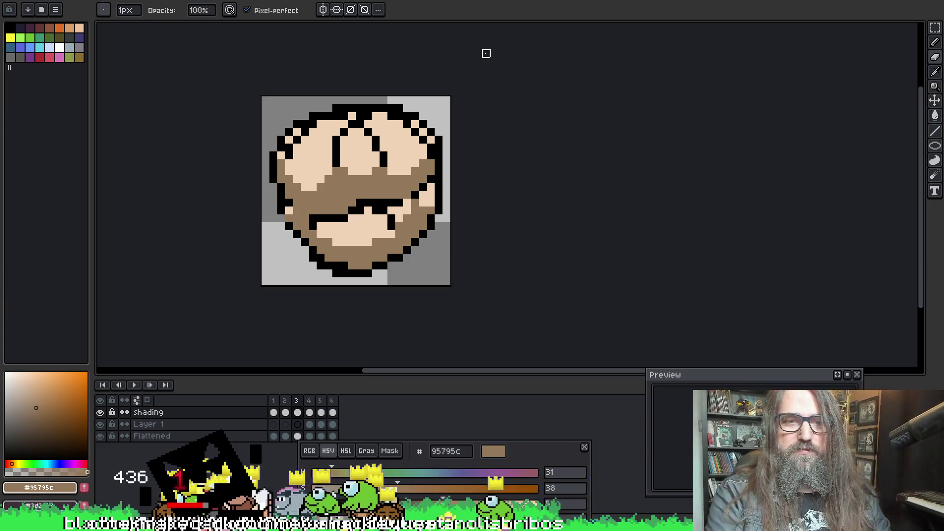
{"action": "key", "text": "i"}
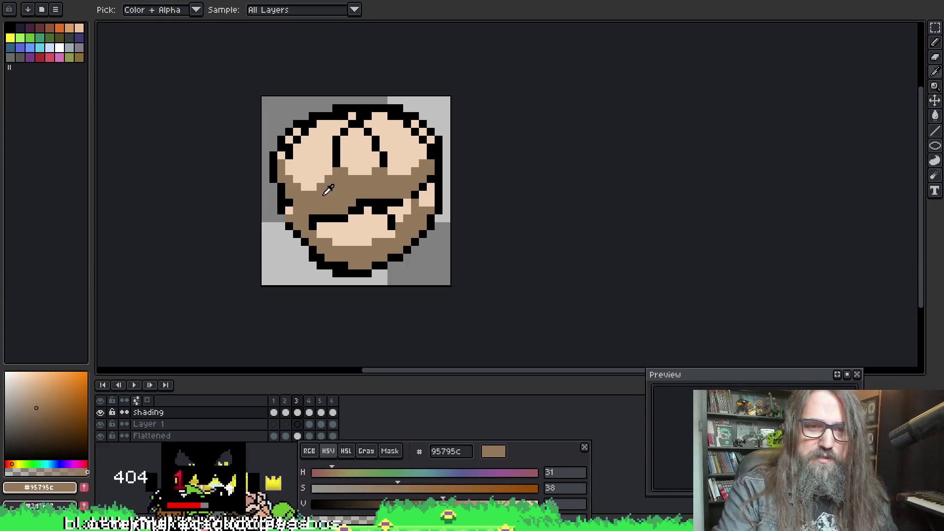
{"action": "key", "text": "b"}
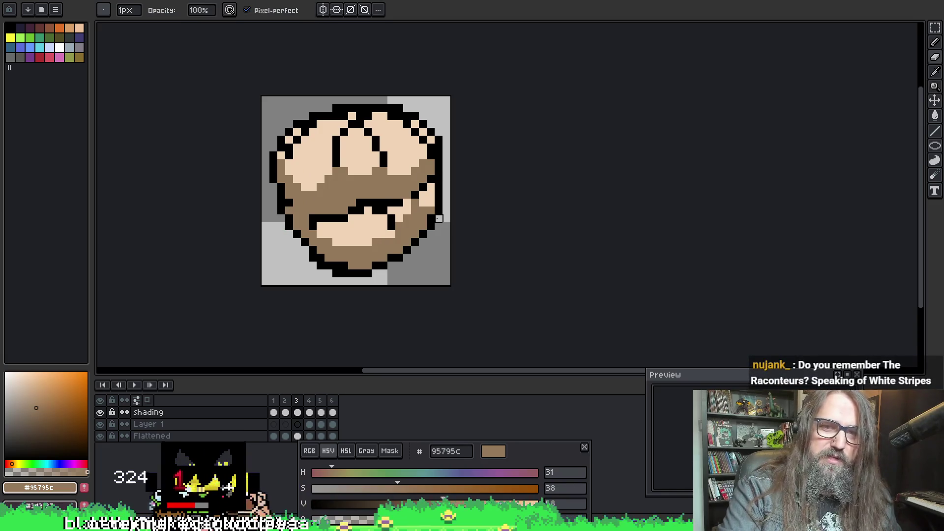
{"action": "key", "text": "e"}
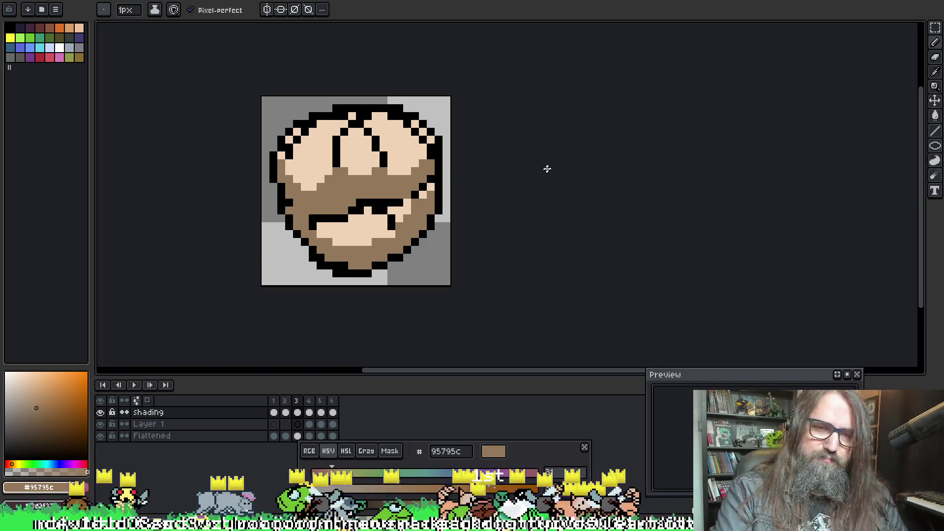
Step: Play the six-frame animation loop, then stop and step back one frame
{"action": "key", "text": "Right"}
{"action": "key", "text": "Right"}
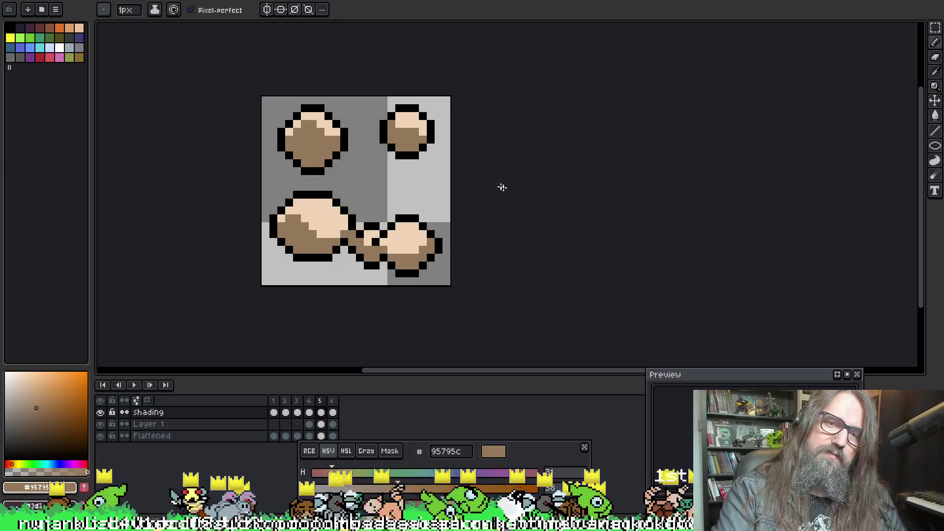
{"action": "key", "text": "Return"}
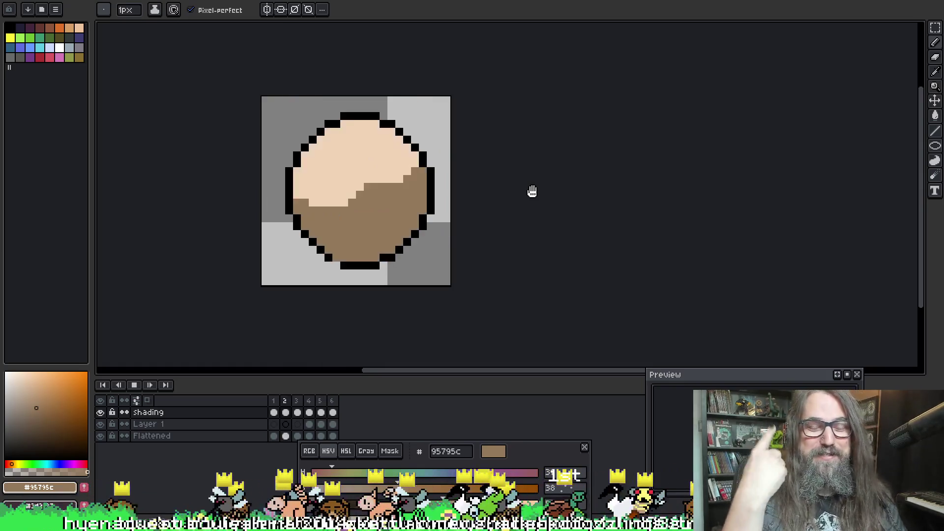
{"action": "key", "text": "Return"}
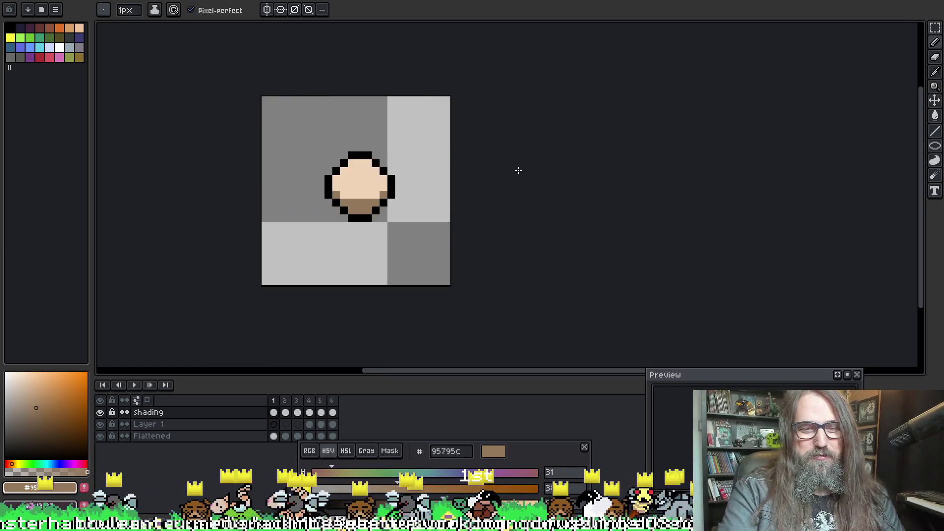
{"action": "key", "text": "Left"}
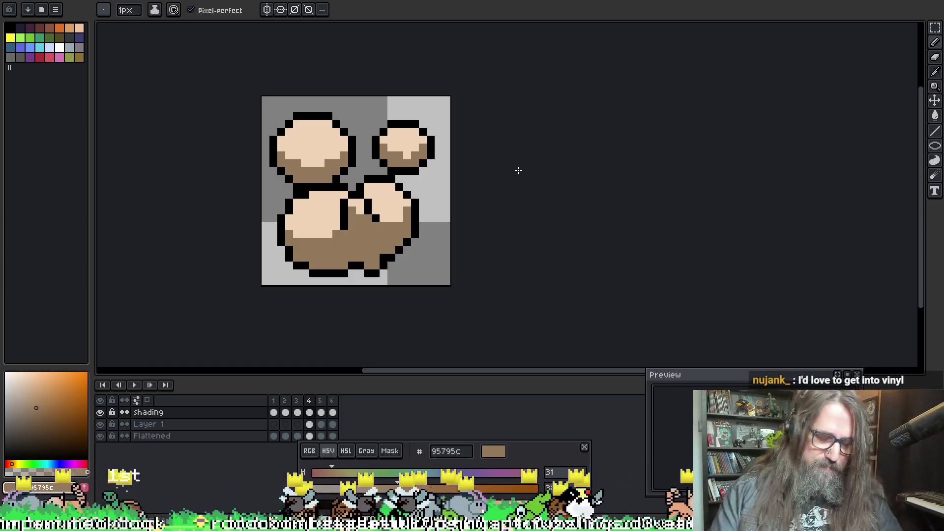
Step: Replay the animation twice and stop it on frame 1
{"action": "key", "text": "Return"}
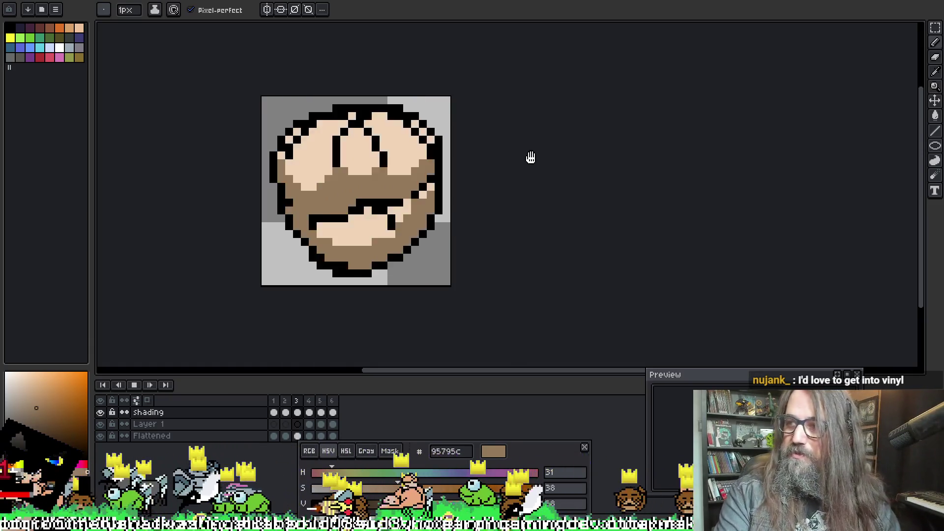
{"action": "key", "text": "Return"}
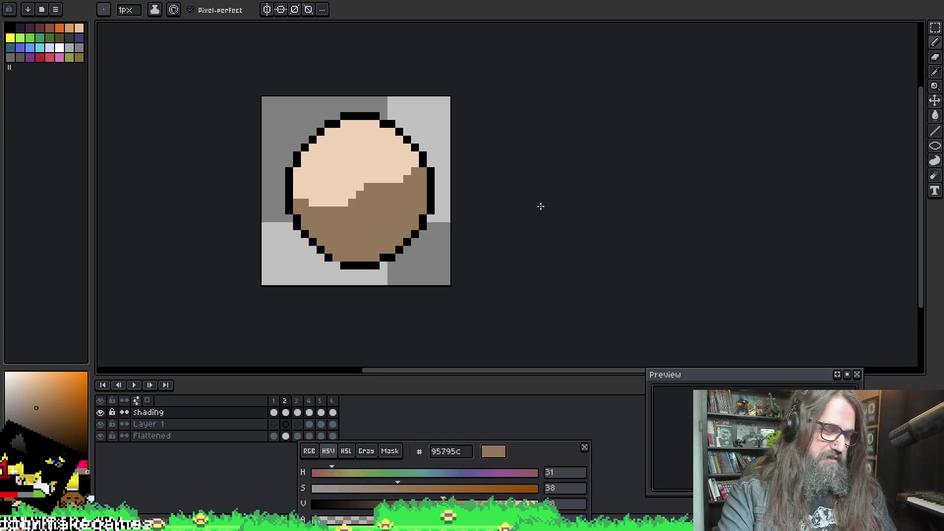
{"action": "key", "text": "Return"}
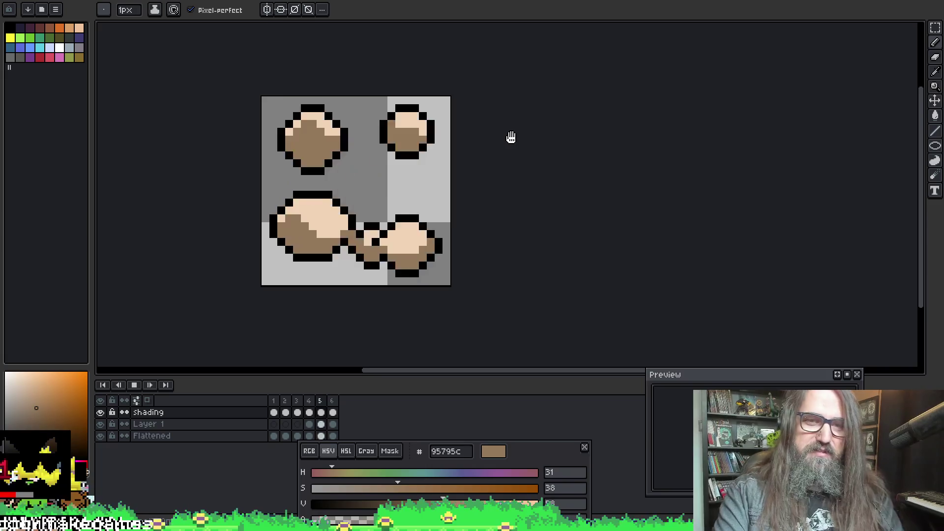
{"action": "scroll", "coordinate": [511, 137], "scroll_direction": "down", "scroll_amount": 2}
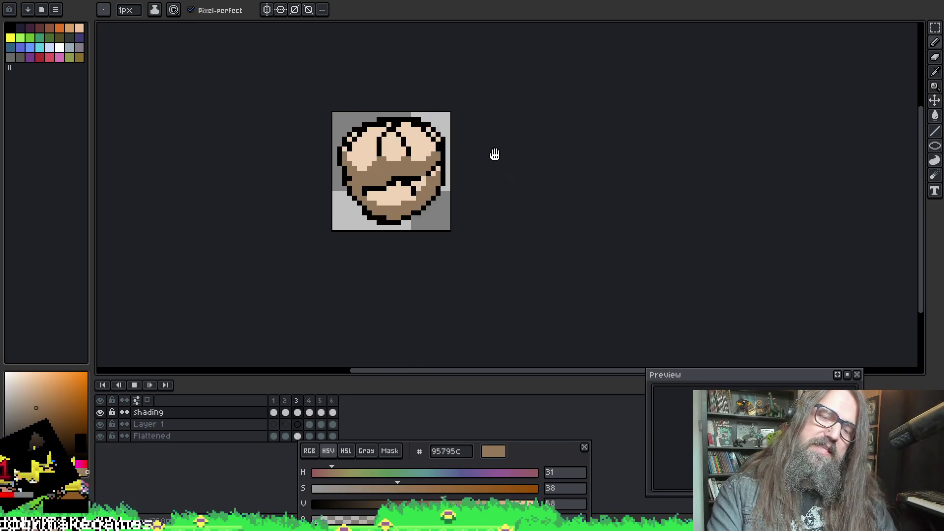
{"action": "scroll", "coordinate": [403, 183], "scroll_direction": "up", "scroll_amount": 2}
{"action": "key", "text": "Return"}
Step: Select the shading, Layer 1 and Flattened layers and bring up their context menu
{"action": "left_click_drag", "start_coordinate": [361, 210], "coordinate": [322, 231]}
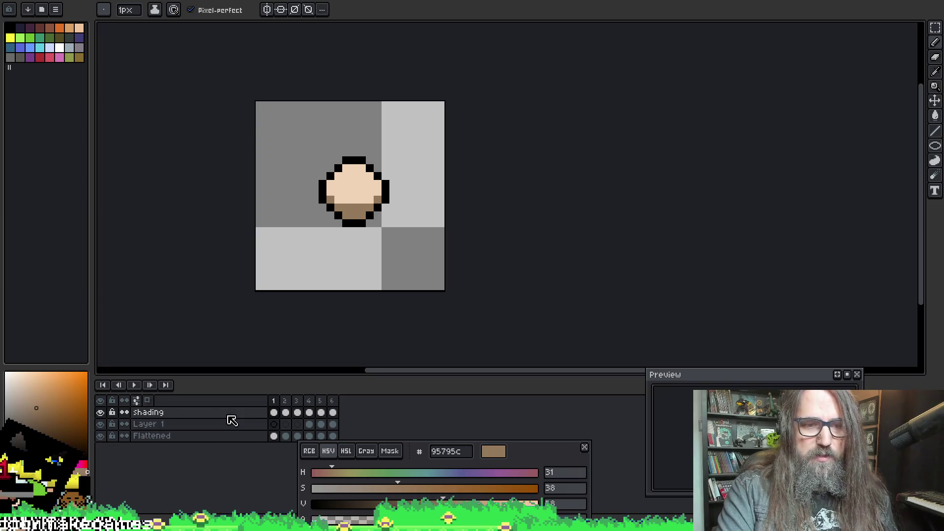
{"action": "mouse_move", "coordinate": [228, 417]}
{"action": "left_mouse_down"}
{"action": "mouse_move", "coordinate": [236, 431]}
{"action": "mouse_move", "coordinate": [236, 423]}
{"action": "left_mouse_up"}
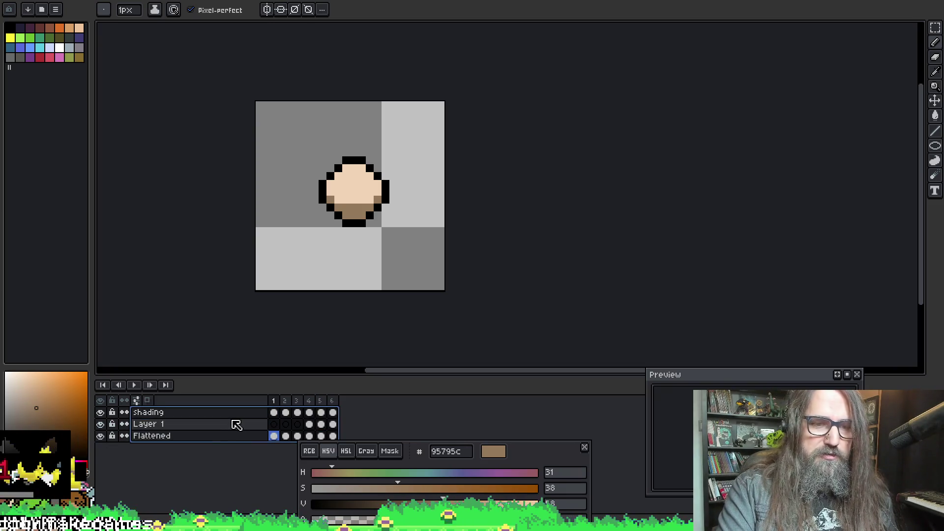
{"action": "right_click", "coordinate": [240, 424]}
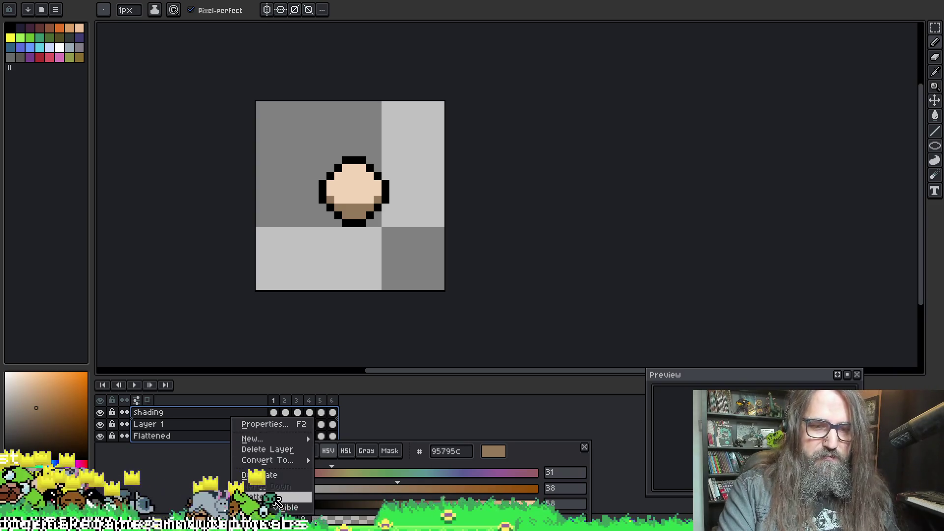
Step: Flatten the selected layers into a single Flattened layer
{"action": "left_click", "coordinate": [254, 497]}
{"action": "key", "text": "space"}
{"action": "left_click_drag", "start_coordinate": [267, 216], "coordinate": [224, 259]}
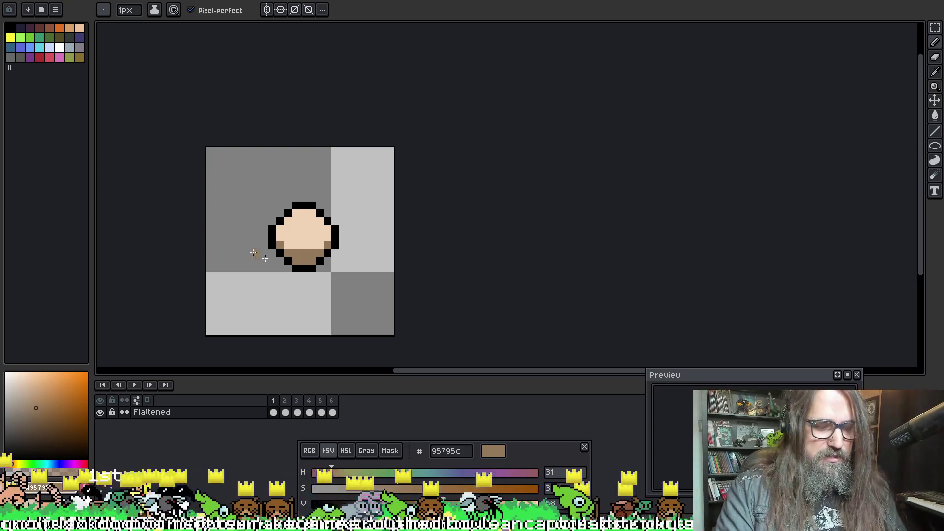
Step: Play the merged animation, stop it, and eyedrop the black outline colour
{"action": "key", "text": "Return"}
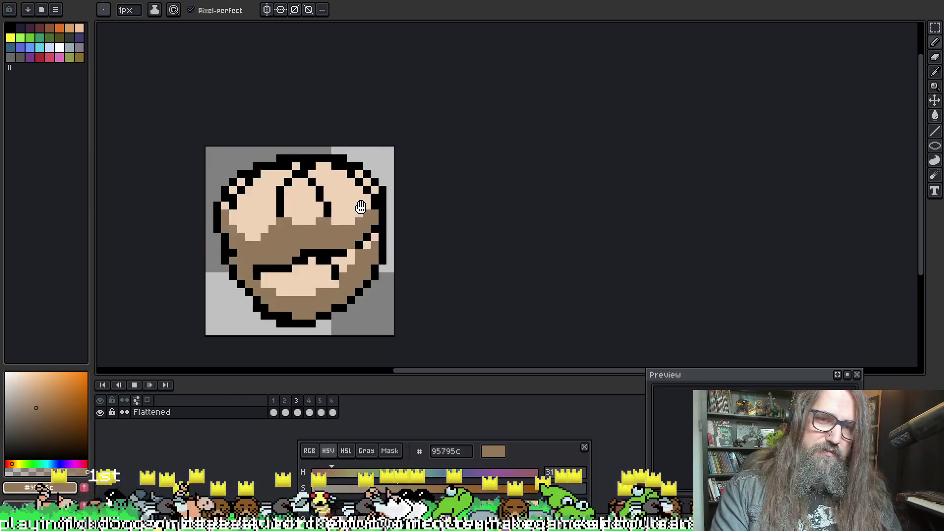
{"action": "key", "text": "Return"}
{"action": "scroll", "coordinate": [264, 231], "scroll_direction": "up", "scroll_amount": 1}
{"action": "scroll", "coordinate": [226, 271], "scroll_direction": "down", "scroll_amount": 1}
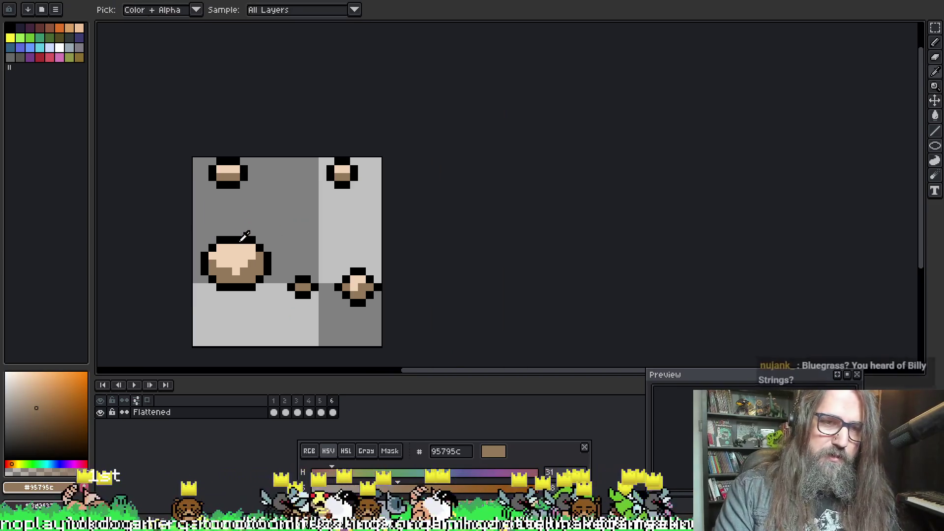
{"action": "left_click", "coordinate": [239, 238], "text": "alt"}
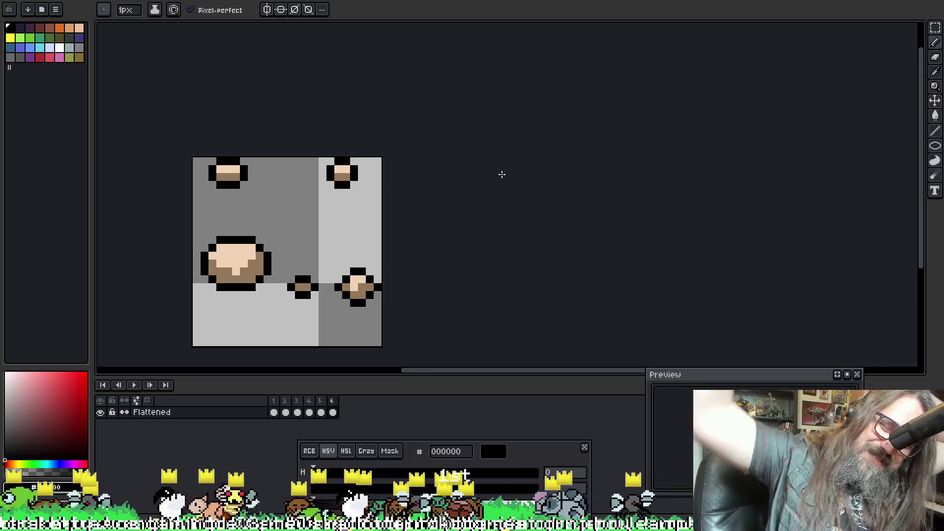
Step: Pick the dark red-brown 662c22 and bucket-fill the black outline on the current frame
{"action": "key", "text": "Return"}
{"action": "key", "text": "Return"}
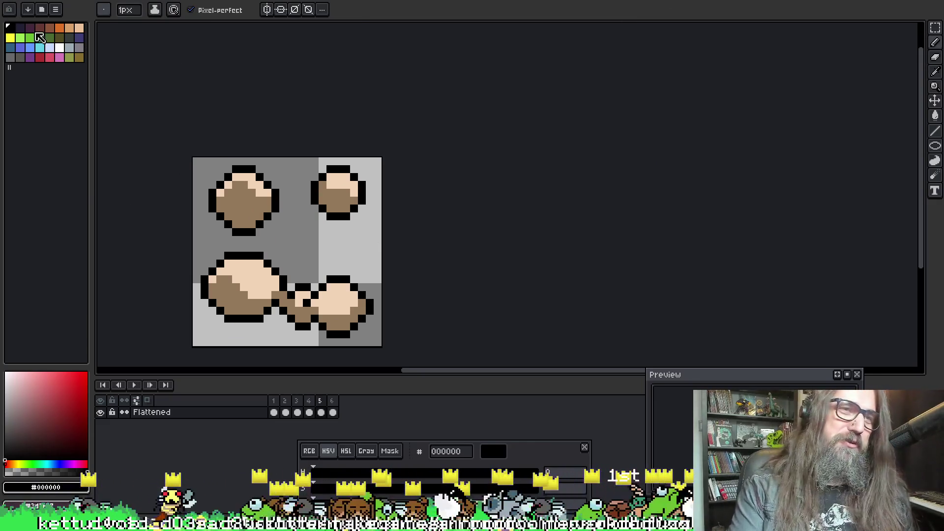
{"action": "left_click", "coordinate": [40, 28]}
{"action": "key", "text": "g"}
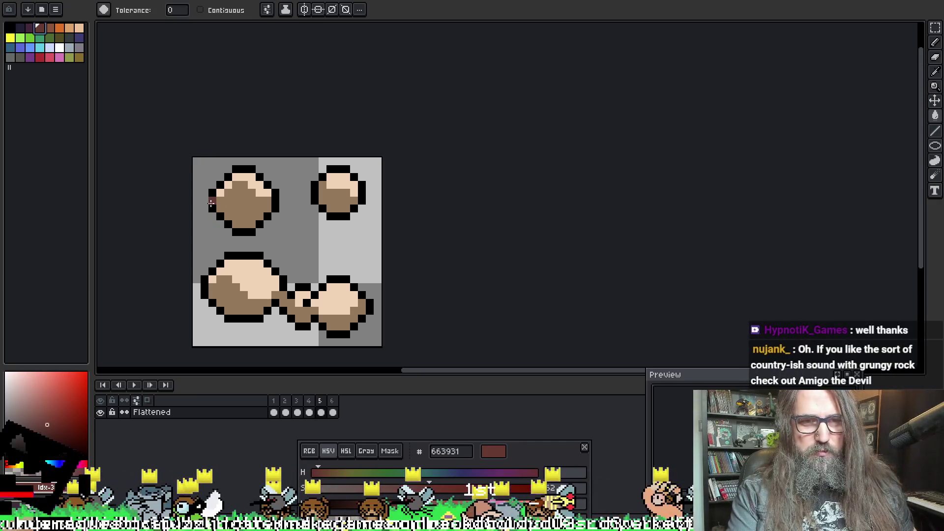
{"action": "left_click", "coordinate": [212, 202]}
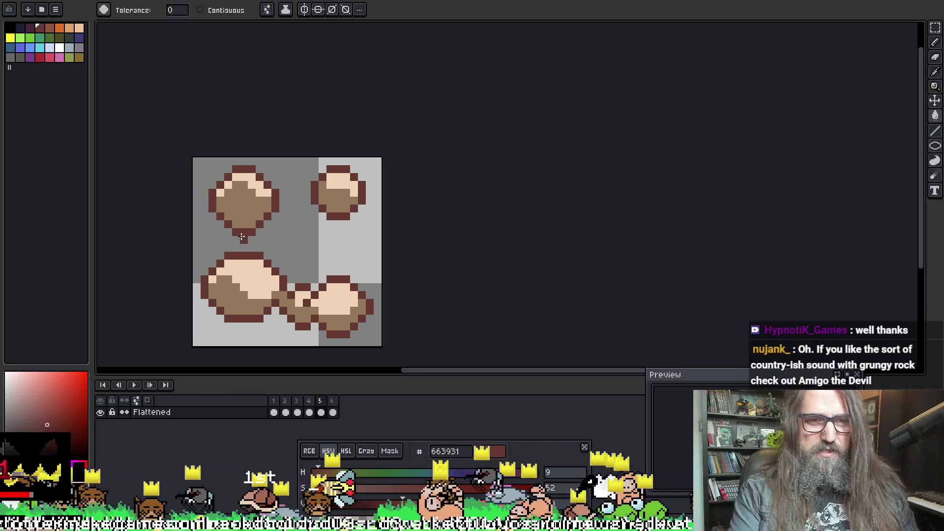
{"action": "left_click", "coordinate": [462, 488]}
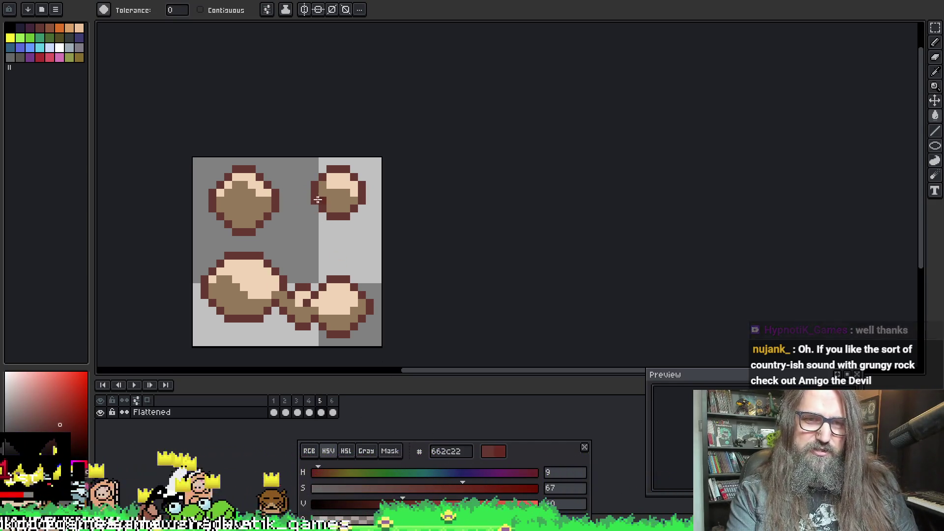
Step: Step through the frames, undoing the accidental fills on frames 1 and 2
{"action": "key", "text": "comma"}
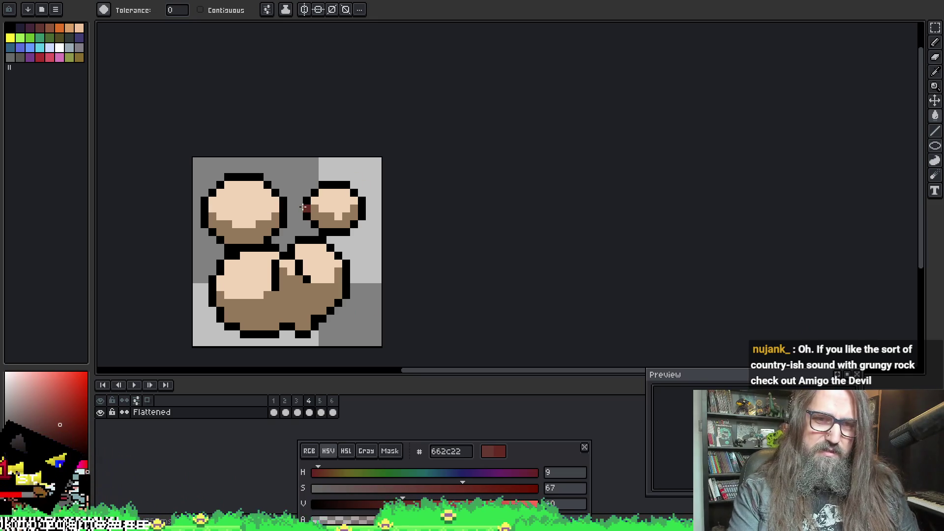
{"action": "key", "text": "period"}
{"action": "key", "text": "period"}
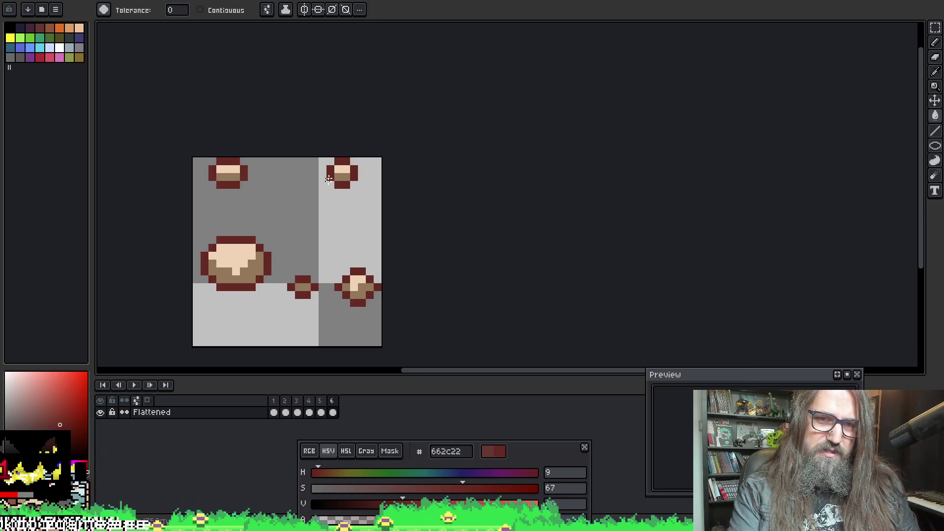
{"action": "key", "text": "period"}
{"action": "left_click", "coordinate": [291, 209]}
{"action": "key", "text": "ctrl+z"}
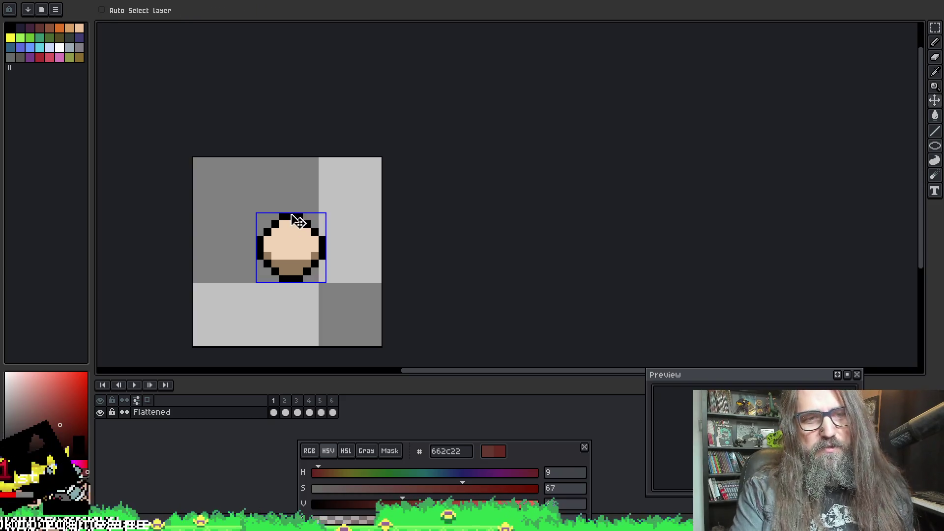
{"action": "key", "text": "period"}
{"action": "left_click", "coordinate": [285, 185]}
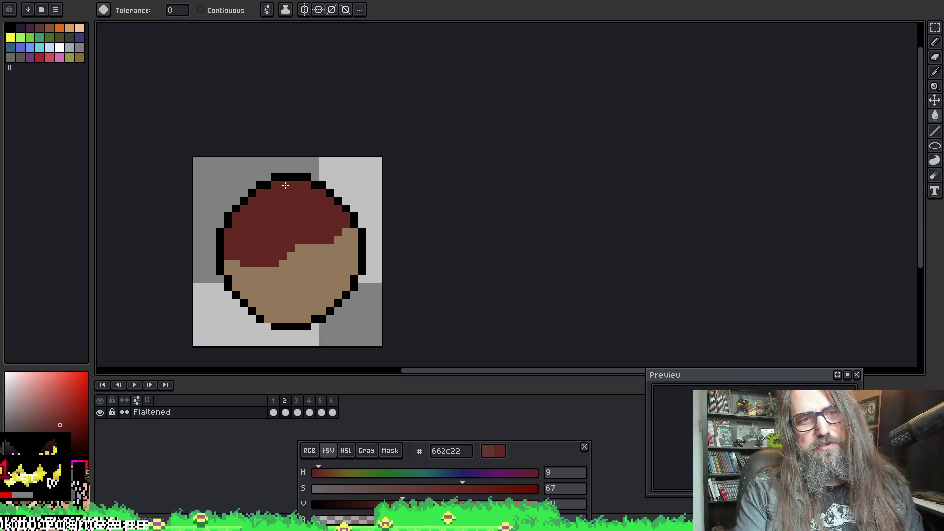
{"action": "key", "text": "ctrl+z"}
Step: Recolour frame 3's black outline dark red-brown and play the animation to check
{"action": "key", "text": "period"}
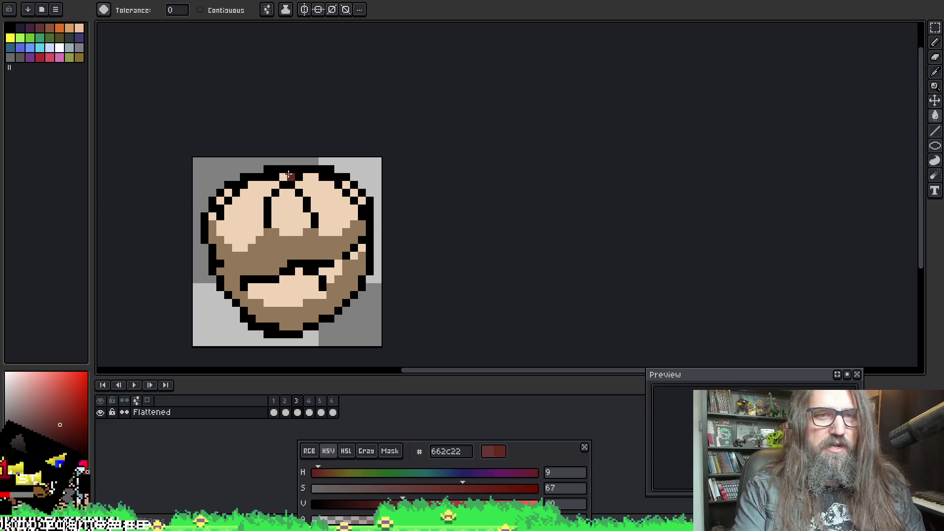
{"action": "left_click", "coordinate": [292, 177]}
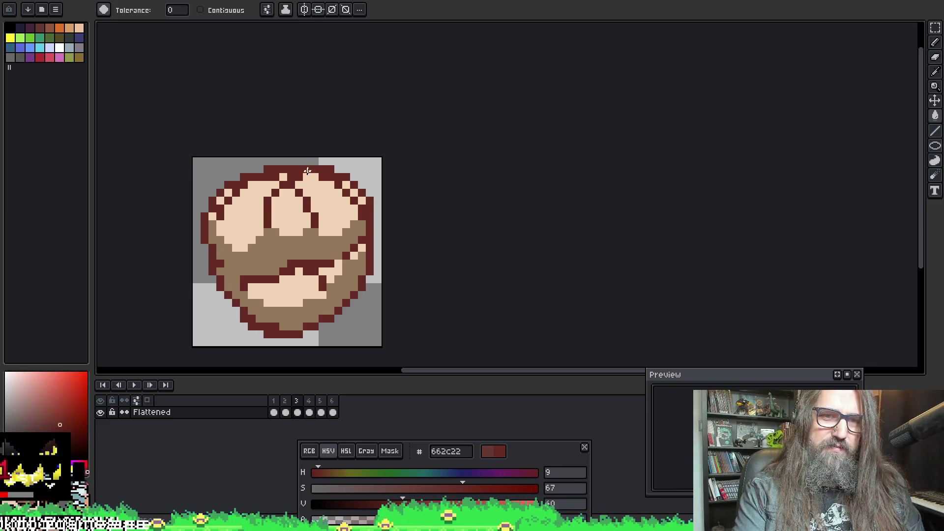
{"action": "key", "text": "period"}
{"action": "key", "text": "Return"}
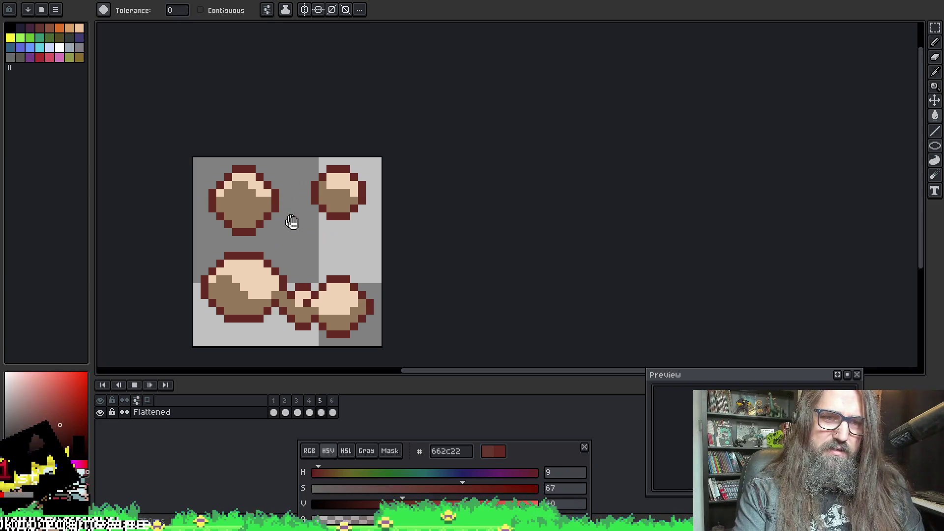
{"action": "scroll", "coordinate": [457, 241], "scroll_direction": "down", "scroll_amount": 1}
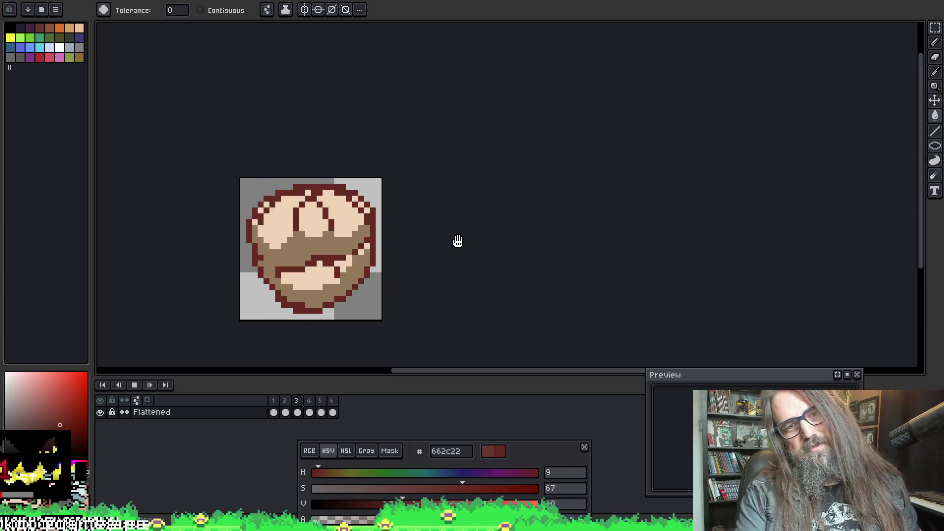
{"action": "scroll", "coordinate": [448, 244], "scroll_direction": "down", "scroll_amount": 1}
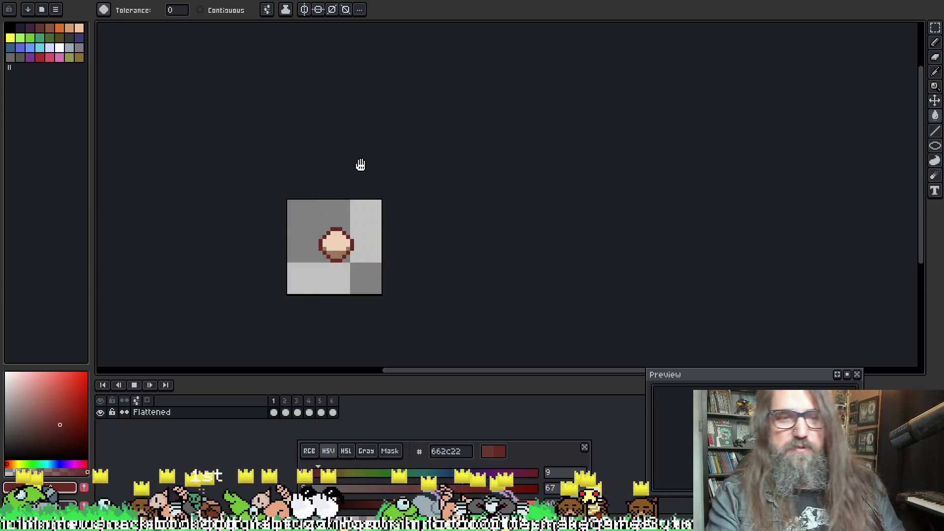
Step: Stop playback and sample the ball's light peach colour with the bucket tool
{"action": "key", "text": "Return"}
{"action": "scroll", "coordinate": [349, 217], "scroll_direction": "up", "scroll_amount": 5}
{"action": "key", "text": "i"}
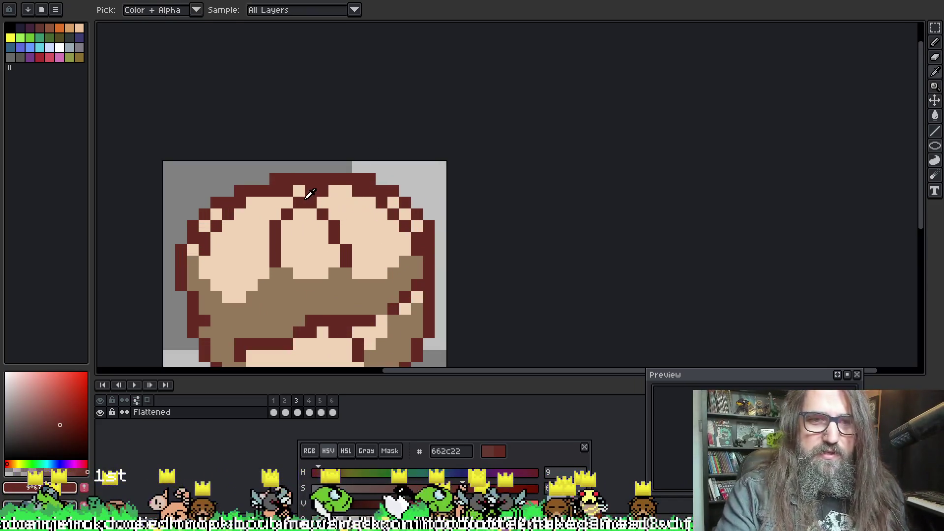
{"action": "key", "text": "g"}
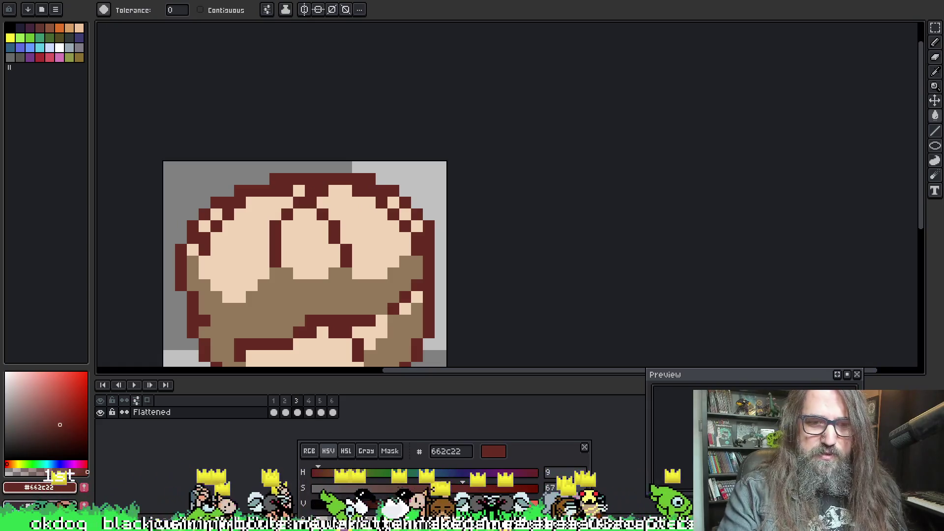
{"action": "left_click", "coordinate": [349, 217], "text": "alt"}
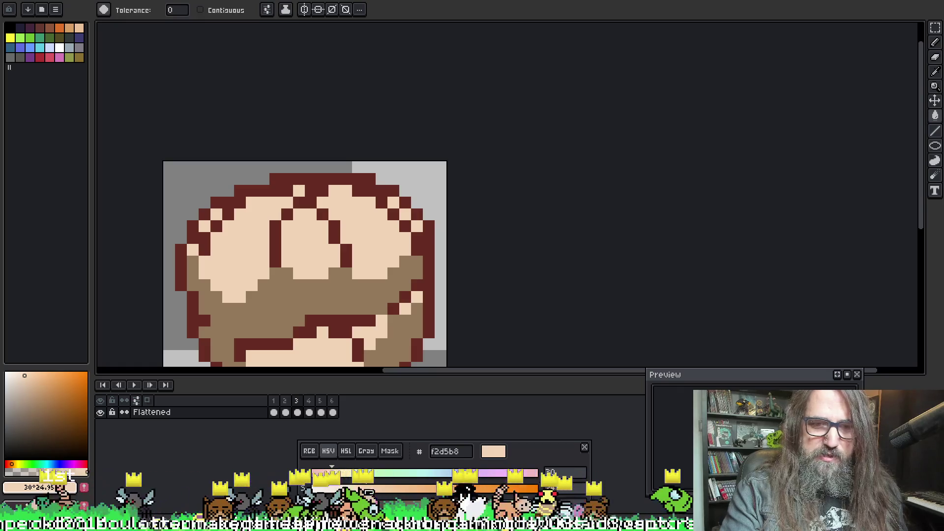
{"action": "scroll", "coordinate": [330, 225], "scroll_direction": "down", "scroll_amount": 4}
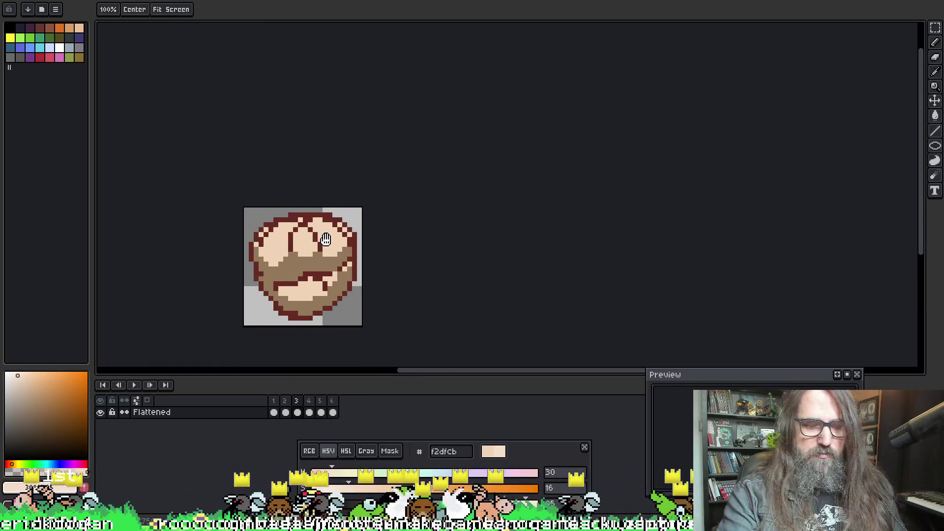
Step: Play the animation, then stop and step through frames 6, 2, 3 and 4
{"action": "key", "text": "Return"}
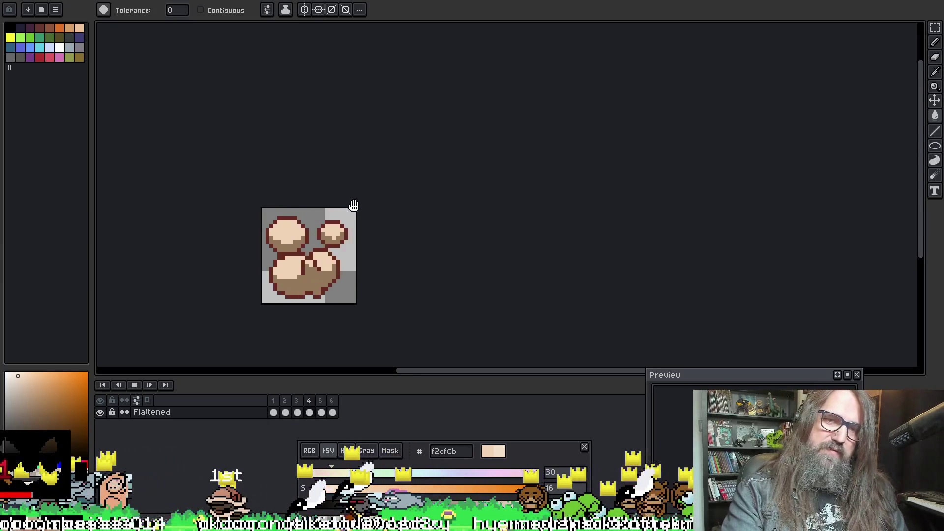
{"action": "key", "text": "Return"}
{"action": "scroll", "coordinate": [285, 248], "scroll_direction": "up", "scroll_amount": 1}
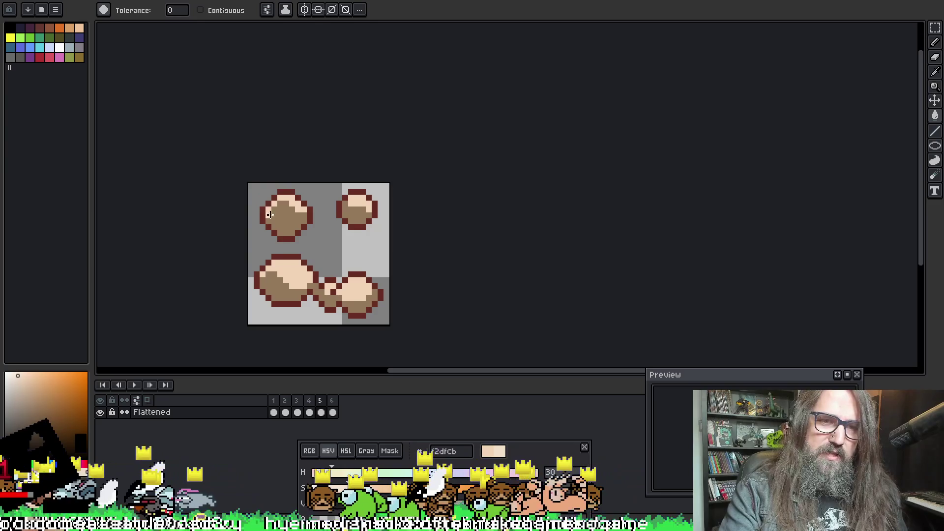
{"action": "key", "text": "ctrl+Right"}
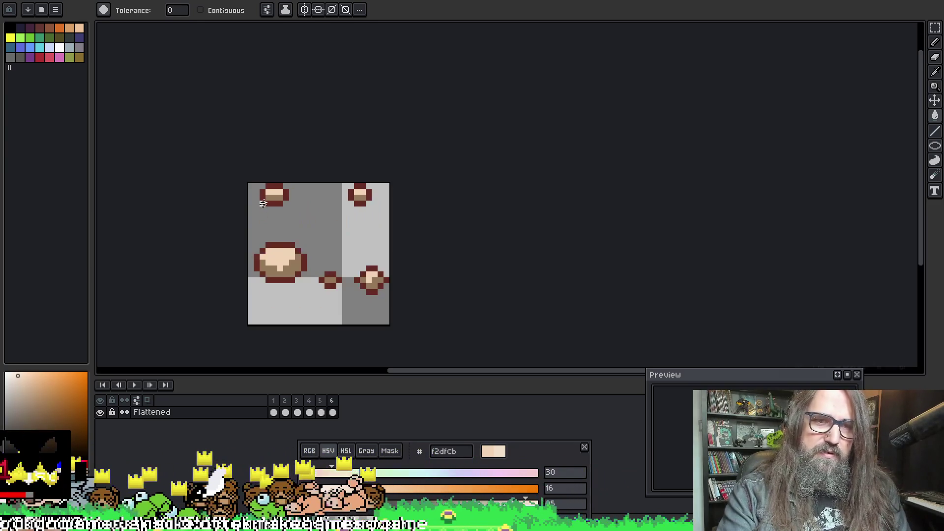
{"action": "key", "text": "Right"}
{"action": "key", "text": "Right"}
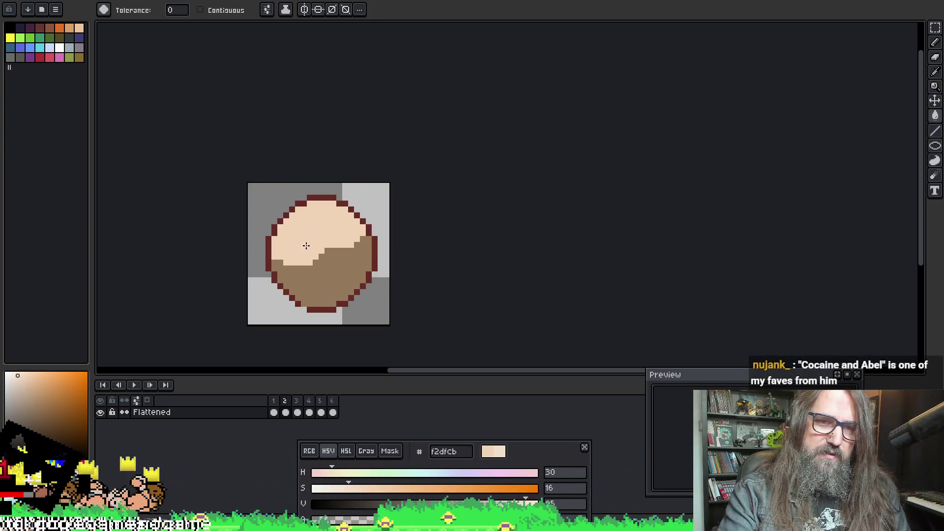
{"action": "key", "text": "Right"}
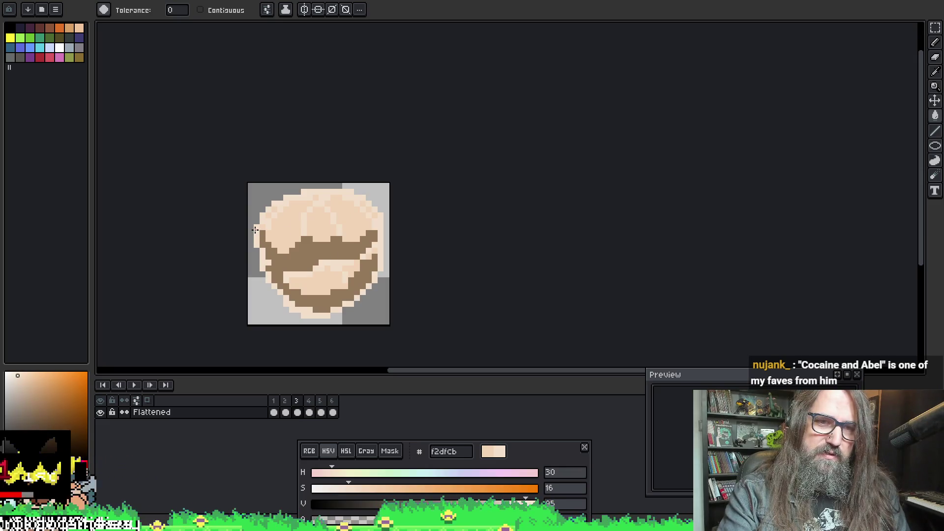
{"action": "key", "text": "Right"}
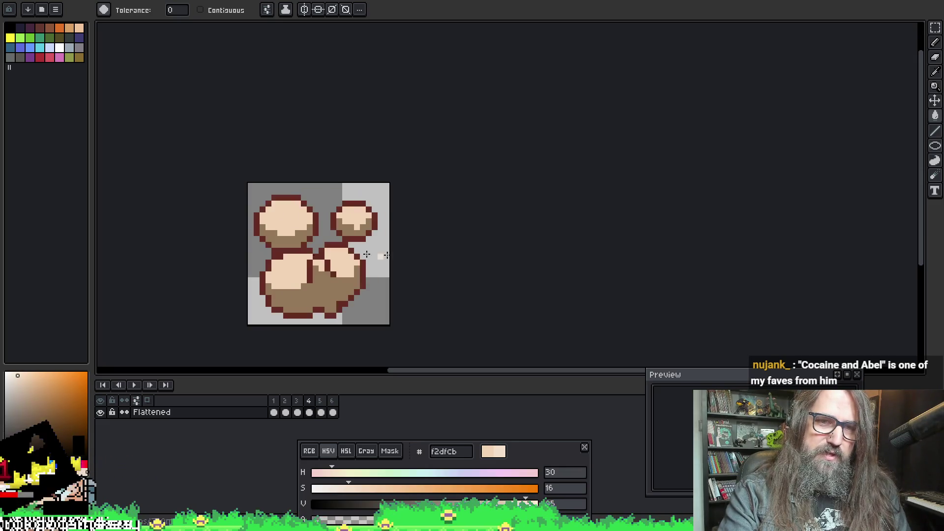
Step: Replay the animation from the first frame, stop it, and switch to the browser
{"action": "key", "text": "Return"}
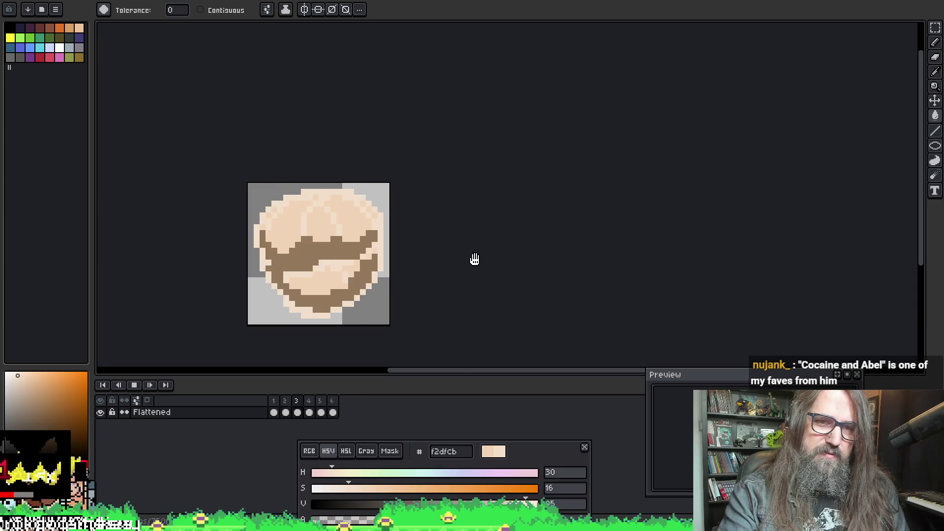
{"action": "scroll", "coordinate": [486, 216], "scroll_direction": "down", "scroll_amount": 1}
{"action": "key", "text": "ctrl+z"}
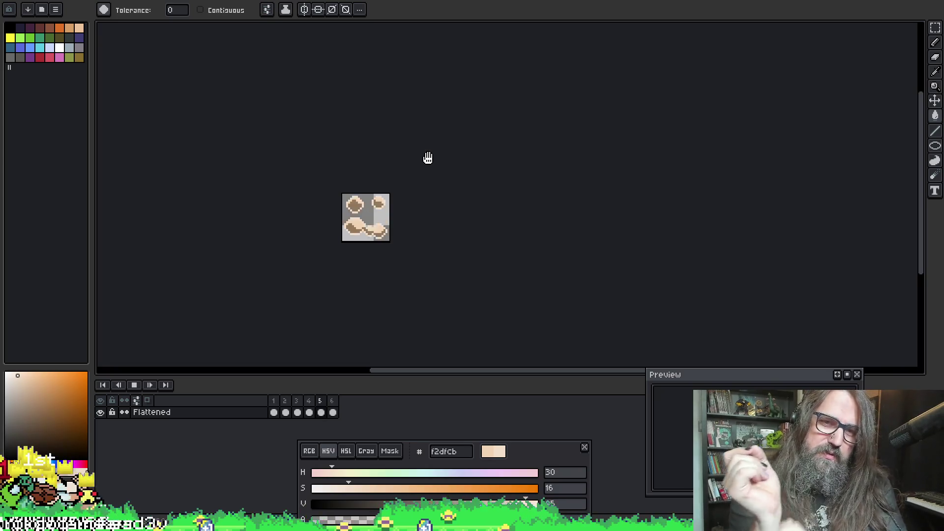
{"action": "scroll", "coordinate": [377, 209], "scroll_direction": "up", "scroll_amount": 2}
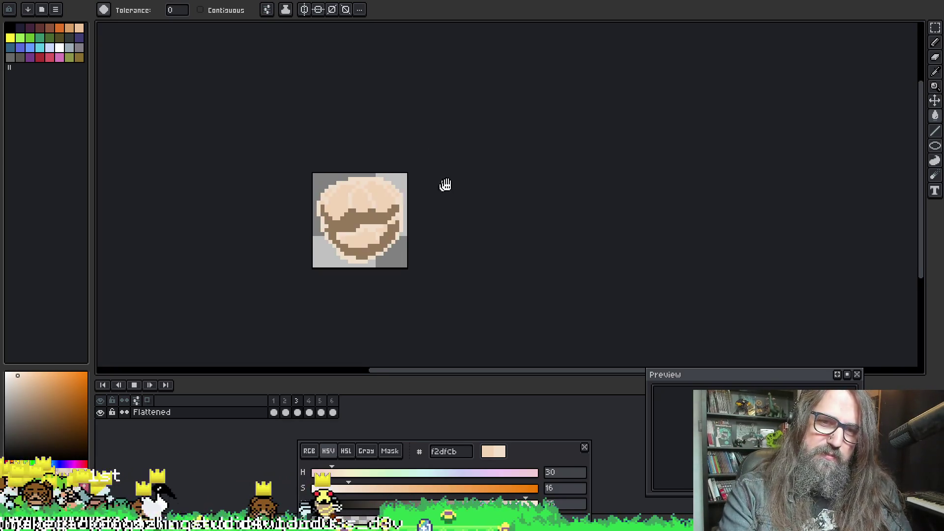
{"action": "key", "text": "Return"}
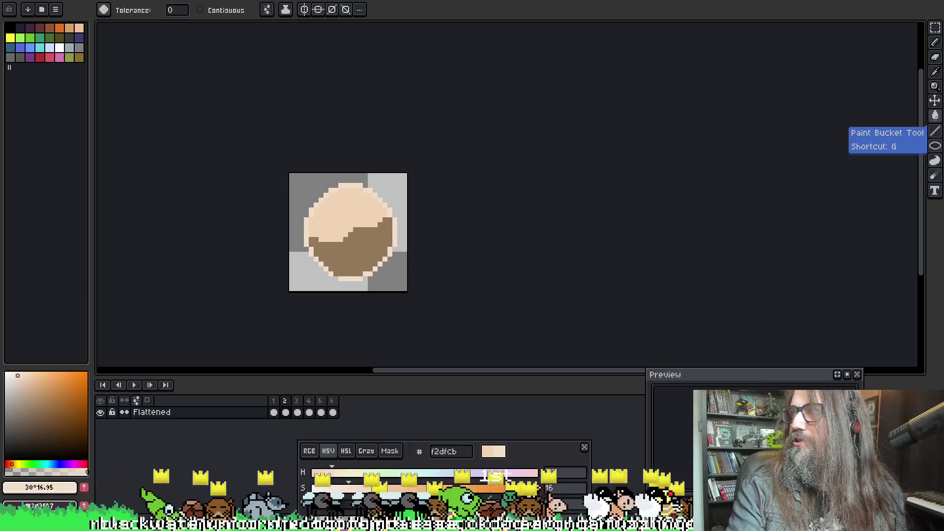
{"action": "key", "text": "alt+Tab"}
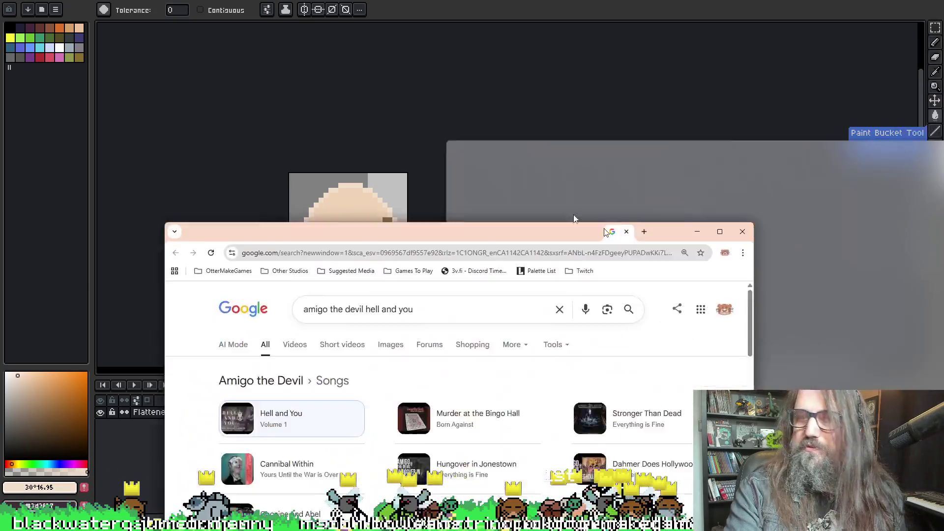
Step: Open an Amigo the Devil song result in a background tab and go back to Aseprite
{"action": "scroll", "coordinate": [302, 274], "scroll_direction": "down", "scroll_amount": 2}
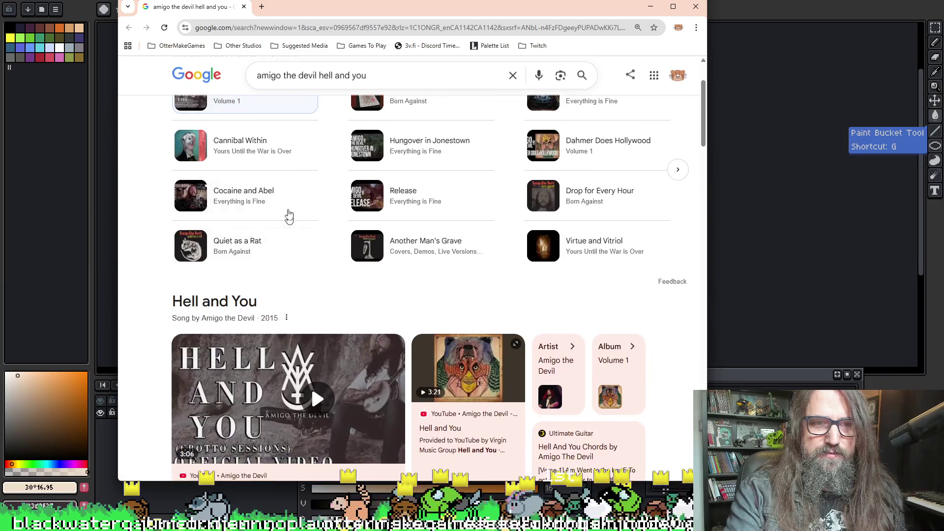
{"action": "middle_click", "coordinate": [254, 200]}
{"action": "key", "text": "alt+Tab"}
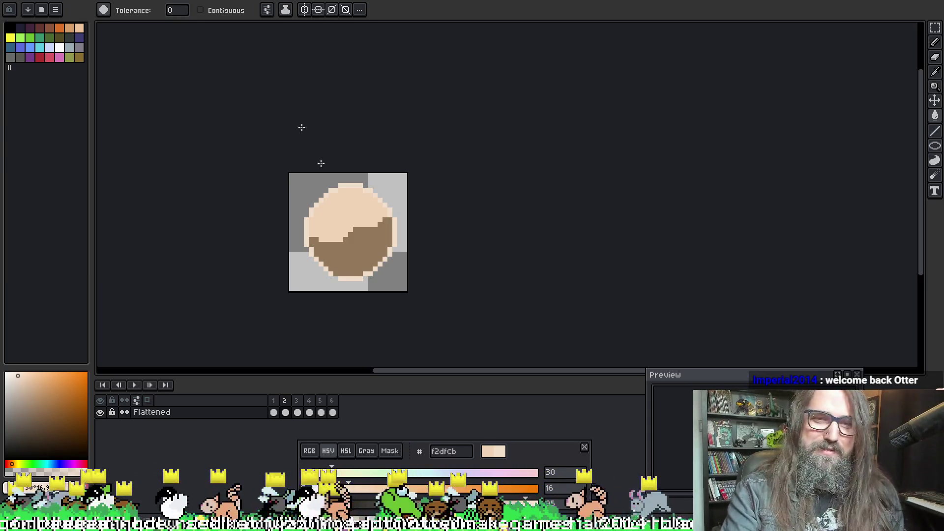
Step: Pan the sprite, stop playback on frame 2, sample the ball's skin colour, and replay
{"action": "left_click_drag", "start_coordinate": [426, 90], "coordinate": [422, 84]}
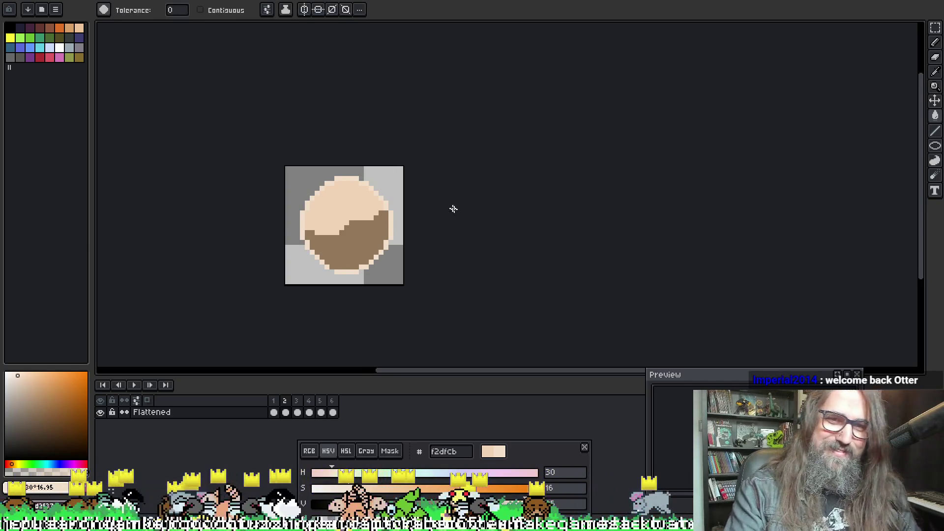
{"action": "key", "text": "Return"}
{"action": "scroll", "coordinate": [468, 235], "scroll_direction": "down", "scroll_amount": 1}
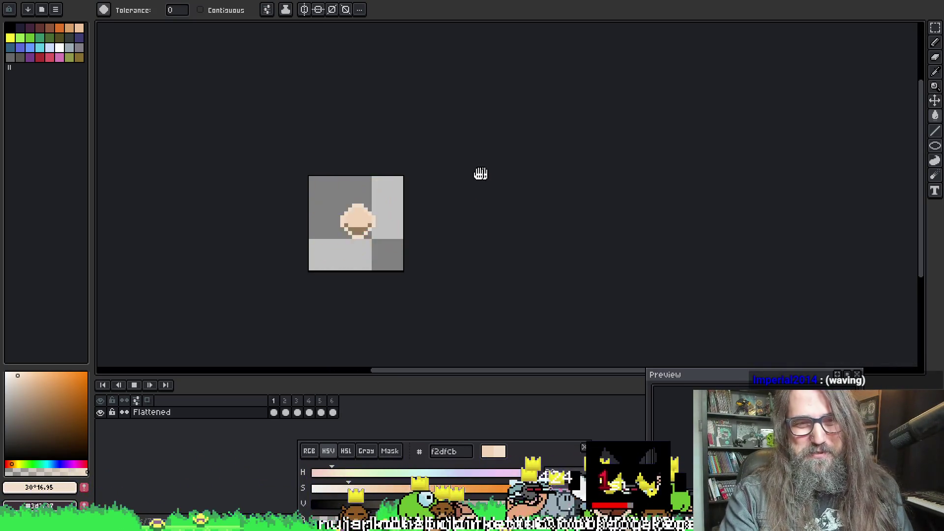
{"action": "key", "text": "Return"}
{"action": "scroll", "coordinate": [366, 226], "scroll_direction": "up", "scroll_amount": 1}
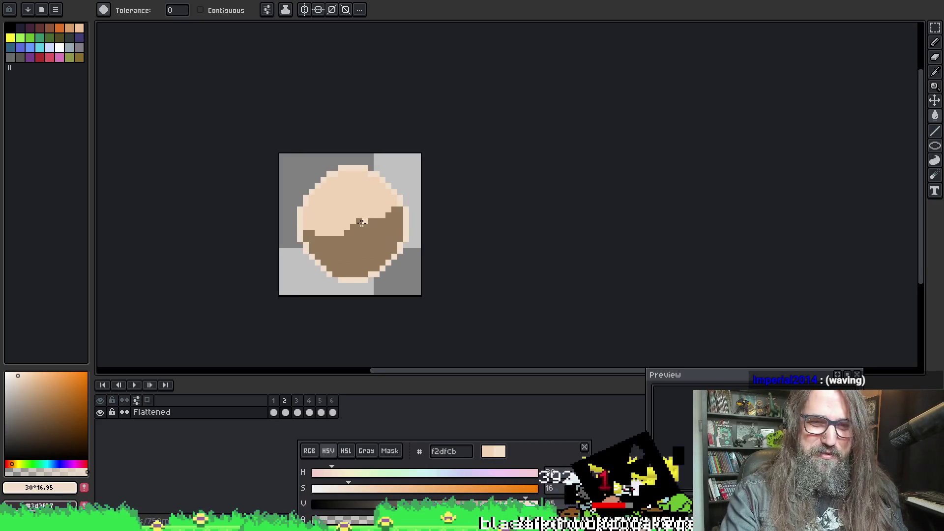
{"action": "left_click", "coordinate": [336, 197], "text": "alt"}
{"action": "key", "text": "Return"}
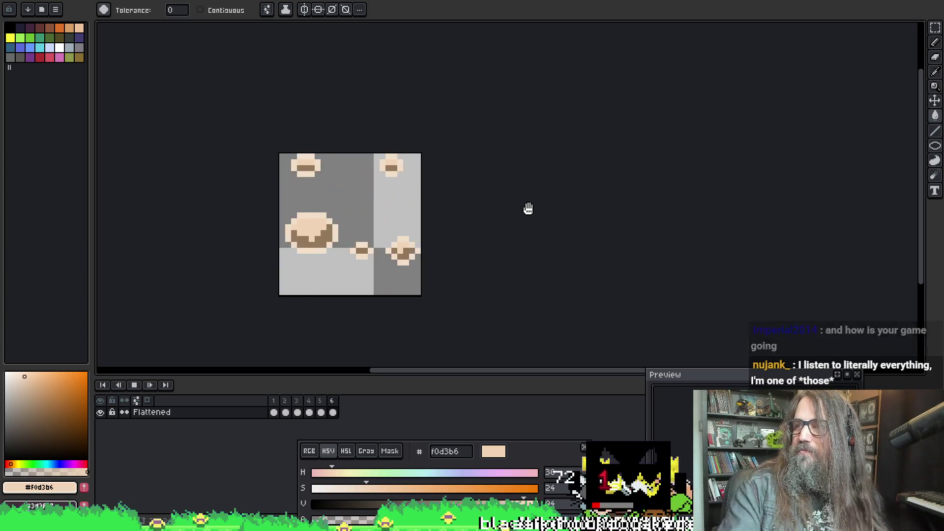
Step: Recentre the sprite and select the dark red-brown palette swatch
{"action": "mouse_move", "coordinate": [492, 205]}
{"action": "left_mouse_down"}
{"action": "mouse_move", "coordinate": [517, 177]}
{"action": "mouse_move", "coordinate": [548, 185]}
{"action": "left_mouse_up"}
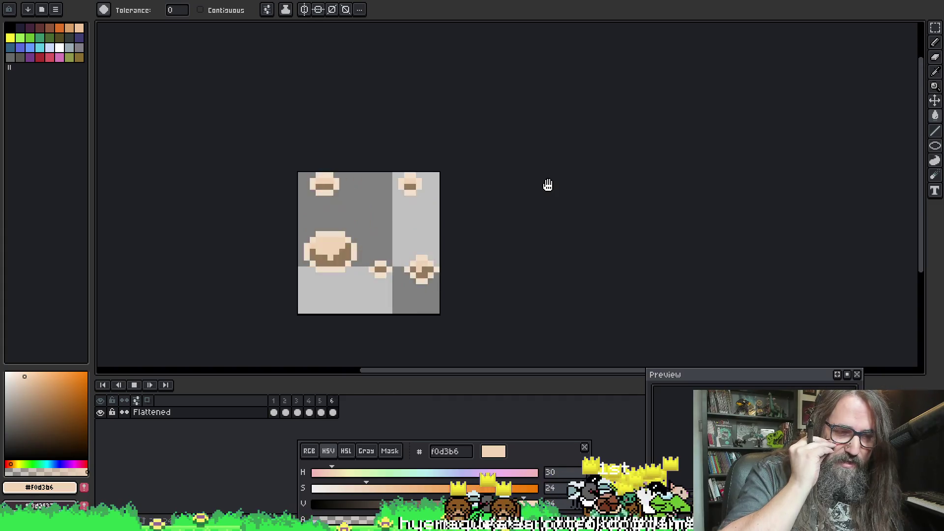
{"action": "scroll", "coordinate": [498, 247], "scroll_direction": "down", "scroll_amount": 2}
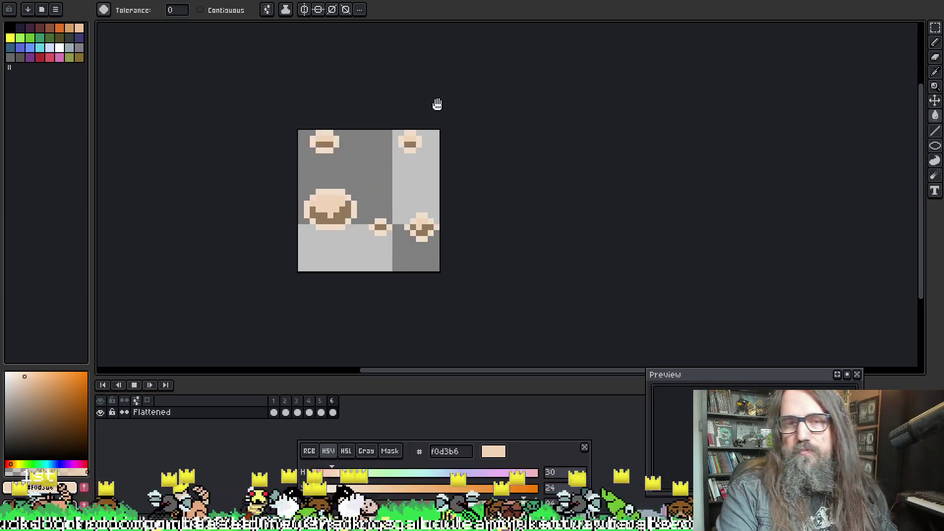
{"action": "left_click_drag", "start_coordinate": [467, 105], "coordinate": [457, 138]}
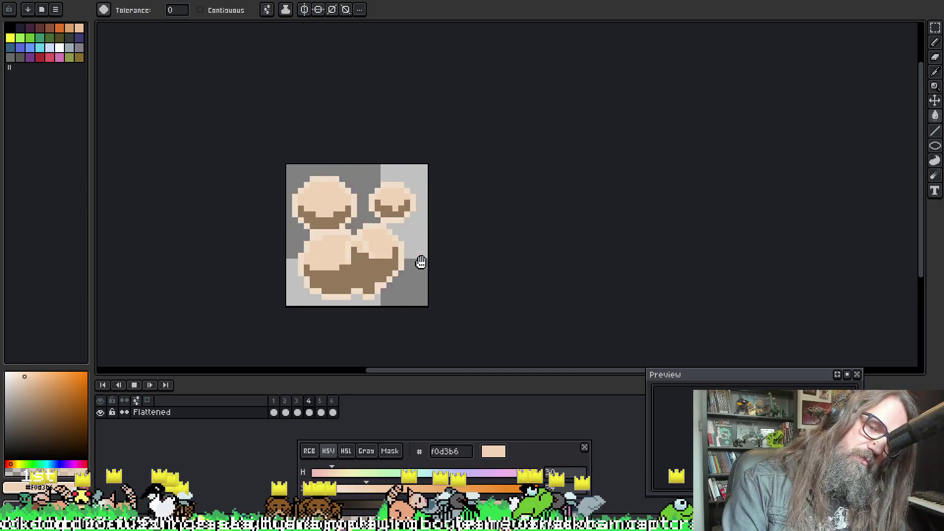
{"action": "key", "text": "o"}
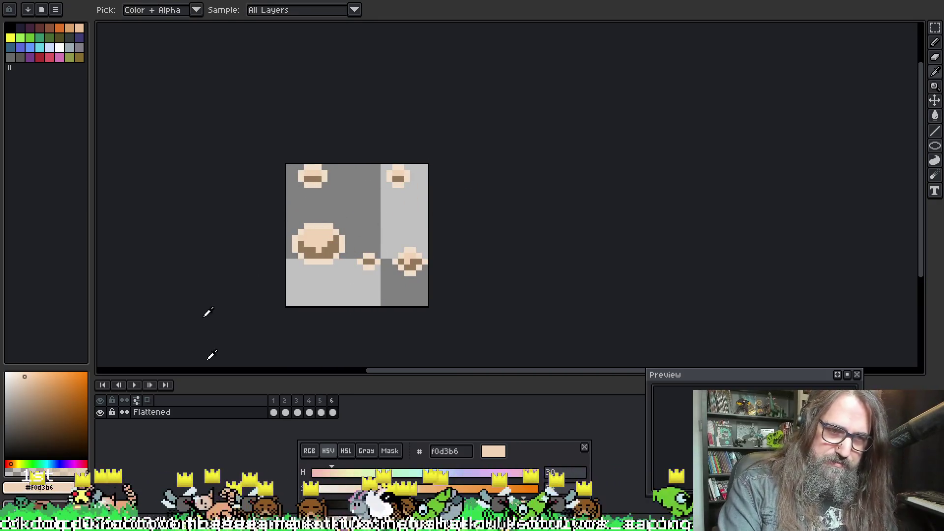
{"action": "key", "text": "g"}
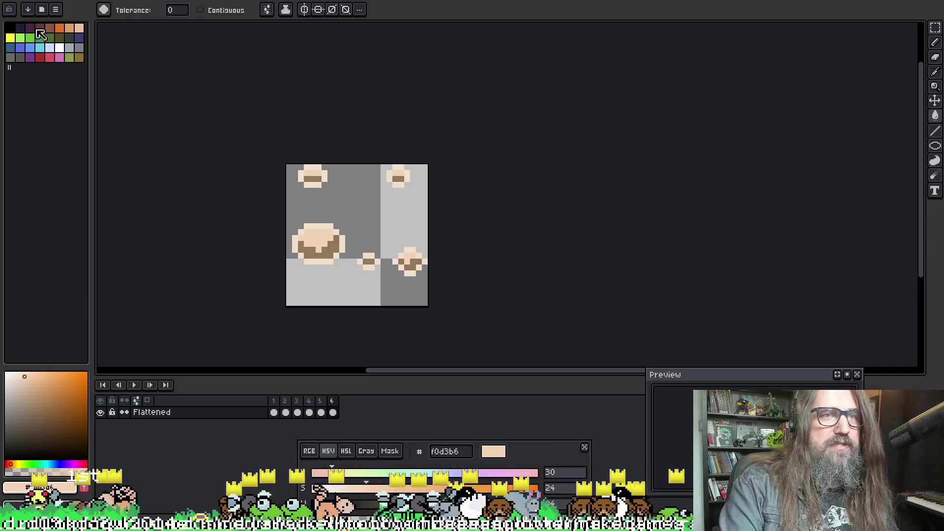
{"action": "left_click", "coordinate": [39, 29]}
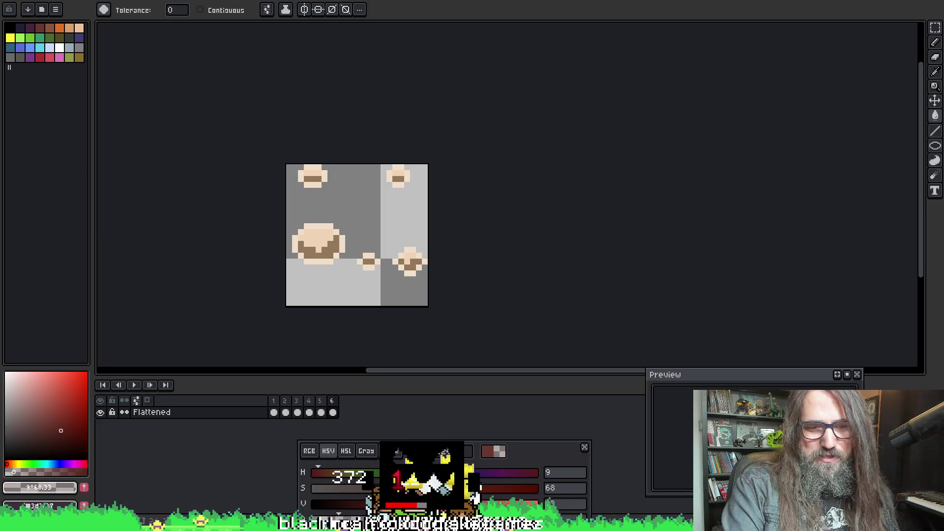
Step: Clear frame 1's selection, sample the d0b6a5 peach, and recolour frame 2's light skin pixels
{"action": "left_click", "coordinate": [274, 412]}
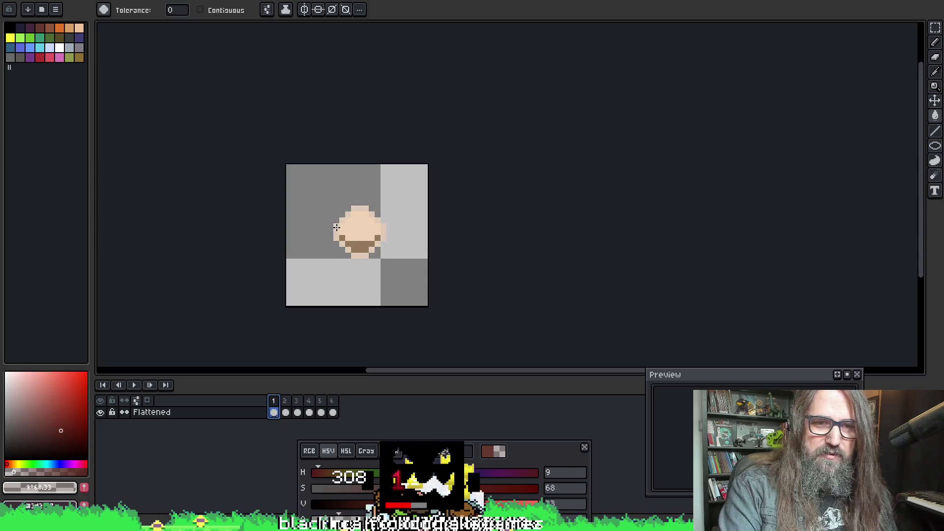
{"action": "key", "text": "Escape"}
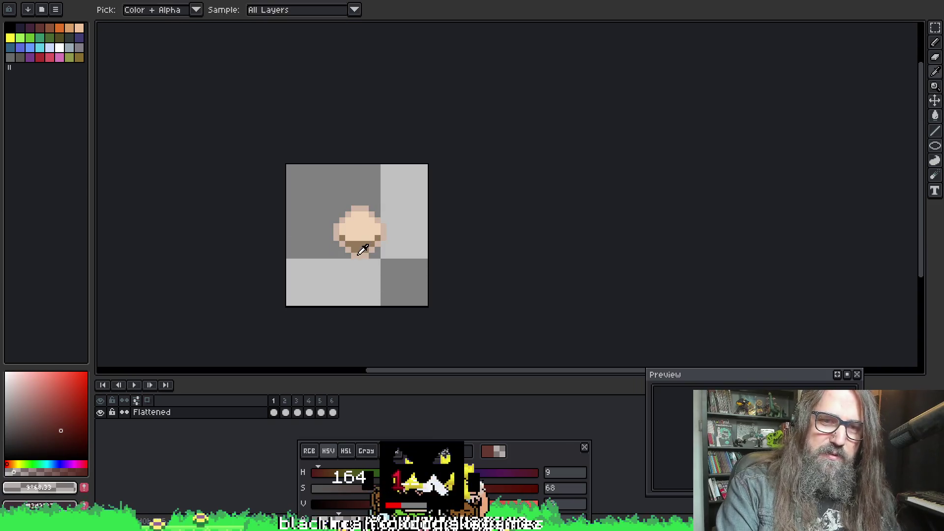
{"action": "left_click", "coordinate": [354, 235], "text": "alt"}
{"action": "key", "text": "Right"}
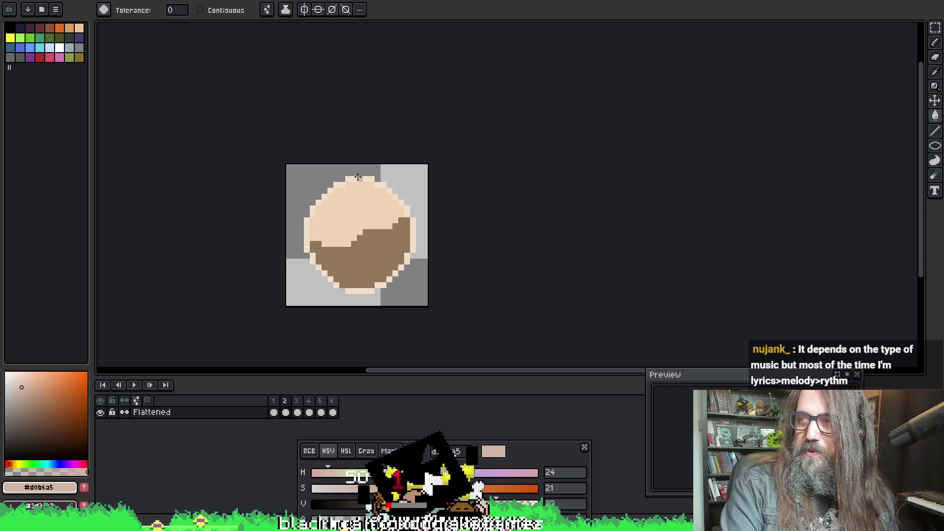
{"action": "left_click", "coordinate": [370, 209]}
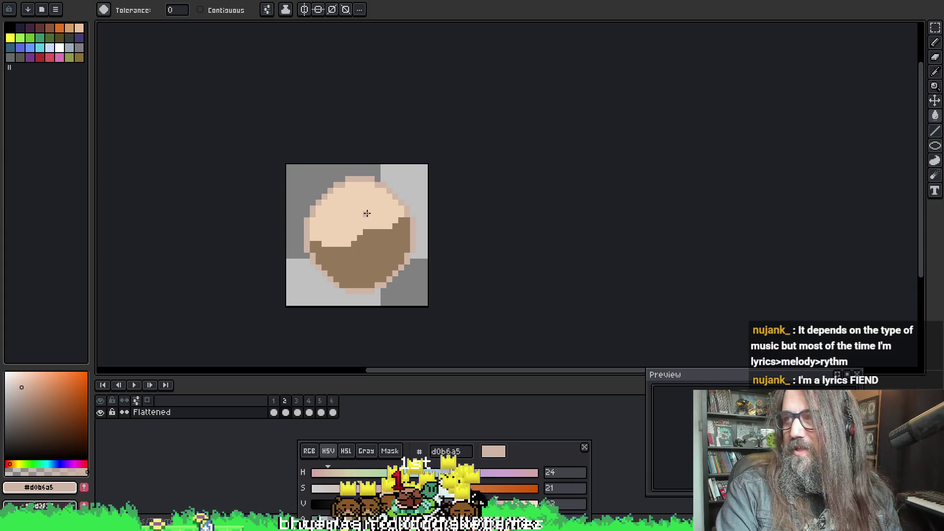
Step: Darken the light peach edge pixels on the later frames to d0b6a5
{"action": "key", "text": "Right"}
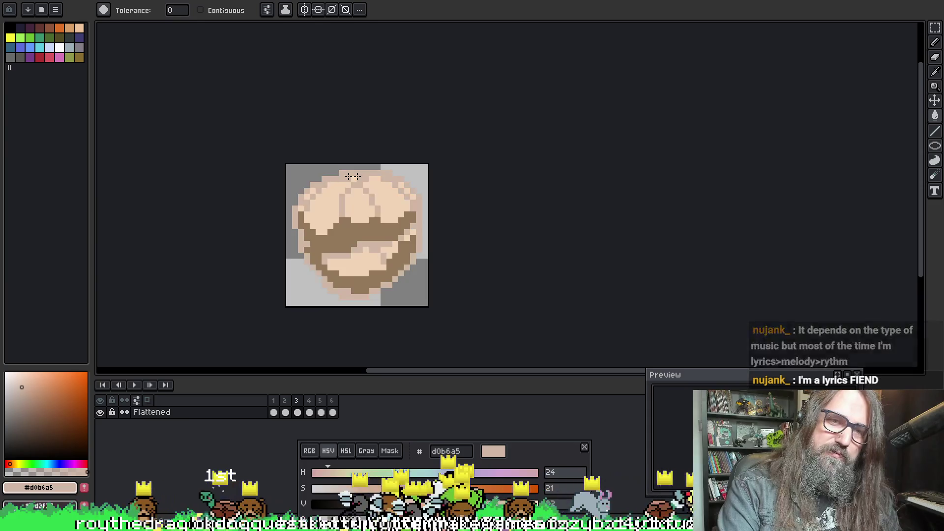
{"action": "key", "text": "Right"}
{"action": "key", "text": "Right"}
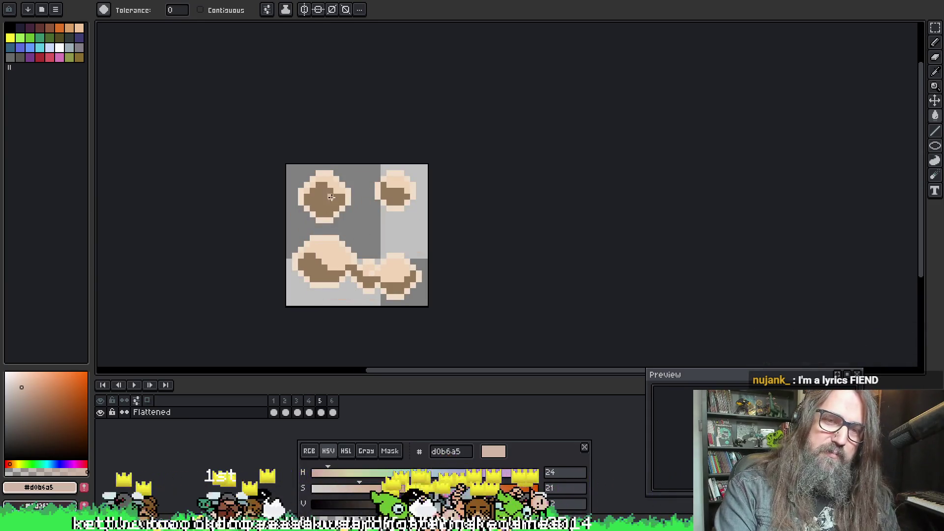
{"action": "left_click", "coordinate": [345, 192]}
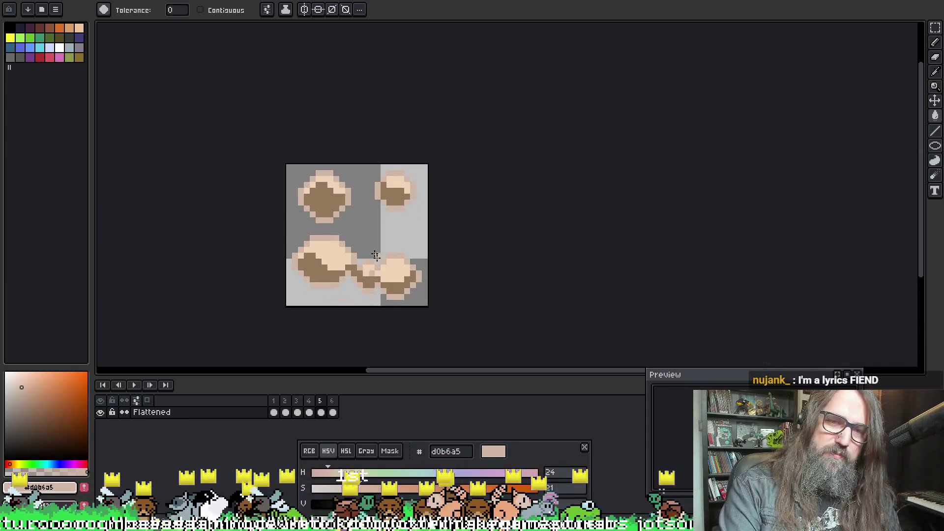
{"action": "key", "text": "Right"}
{"action": "left_click", "coordinate": [313, 186]}
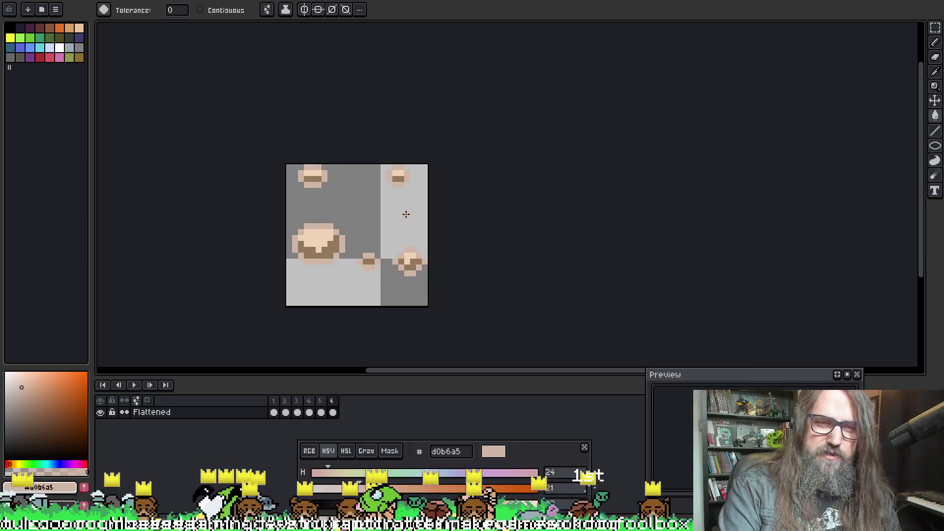
{"action": "key", "text": "Right"}
Step: Play the animation and switch to the Move tool
{"action": "key", "text": "Return"}
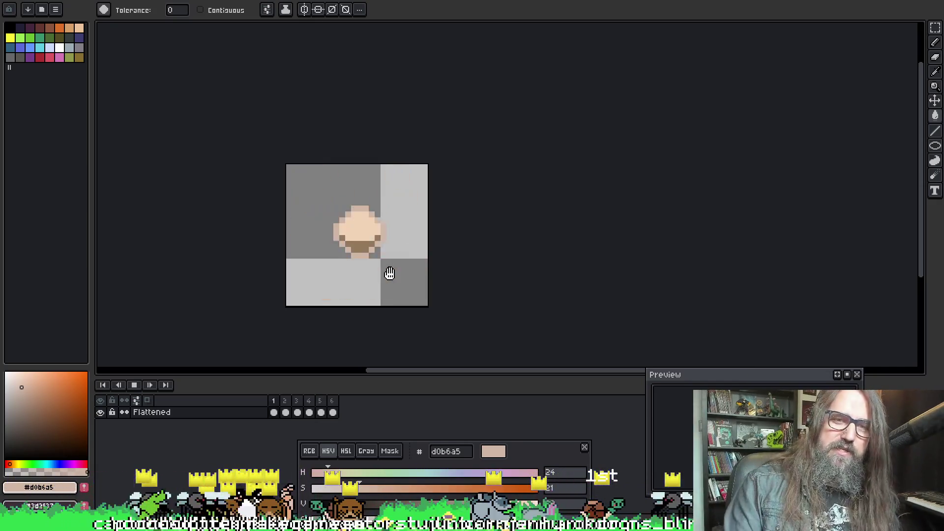
{"action": "scroll", "coordinate": [428, 273], "scroll_direction": "down", "scroll_amount": 1}
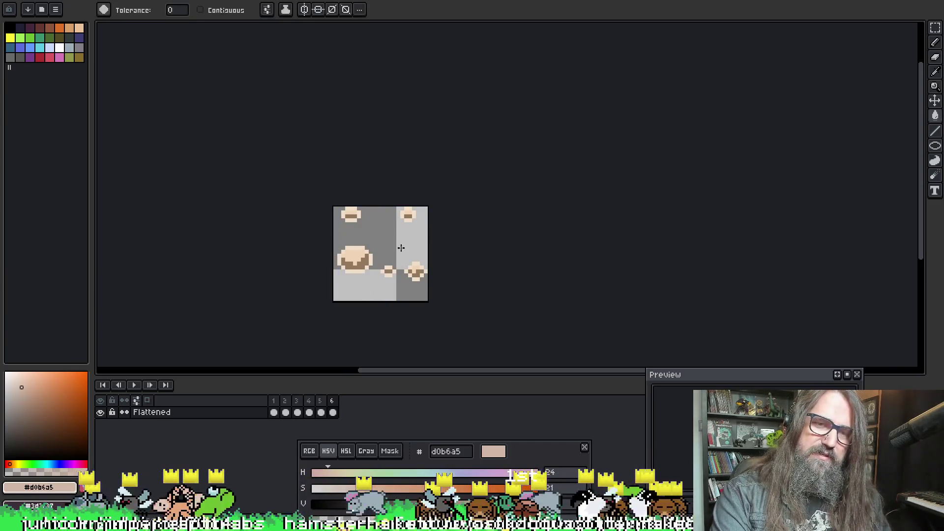
{"action": "scroll", "coordinate": [358, 243], "scroll_direction": "up", "scroll_amount": 1}
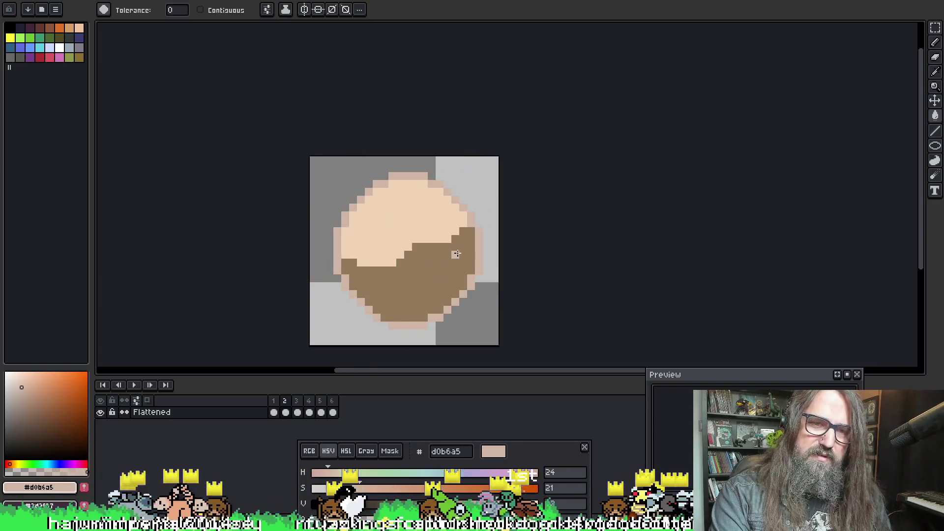
{"action": "key", "text": "v"}
{"action": "key", "text": "g"}
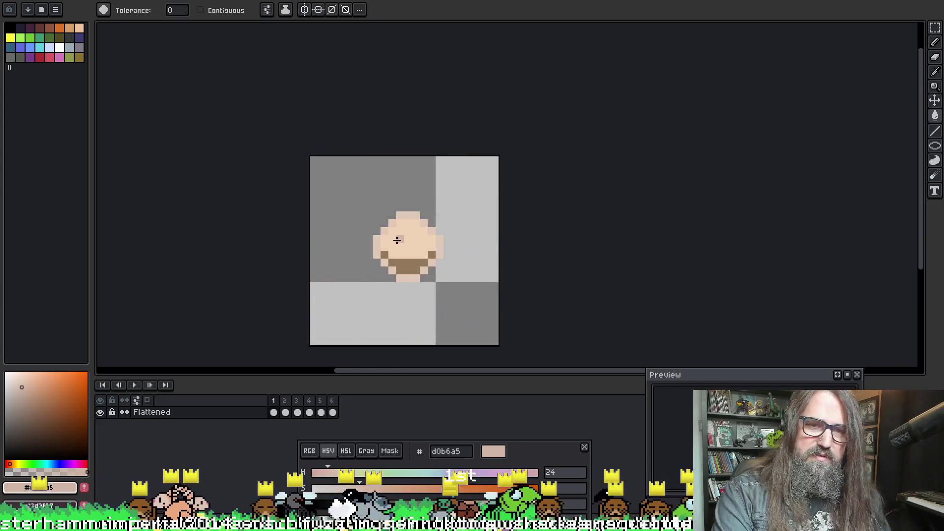
{"action": "scroll", "coordinate": [383, 228], "scroll_direction": "up", "scroll_amount": 1}
{"action": "key", "text": "v"}
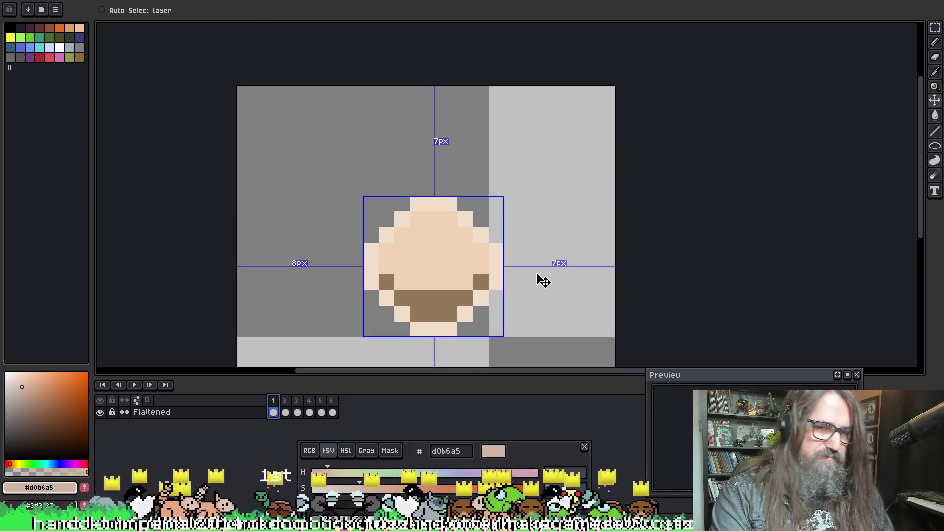
Step: Pick the light skin peach e0c9b7 from the sprite with the bucket tool and recentre the canvas
{"action": "key", "text": "g"}
{"action": "left_click", "coordinate": [372, 249], "text": "alt"}
{"action": "scroll", "coordinate": [393, 221], "scroll_direction": "up", "scroll_amount": 1}
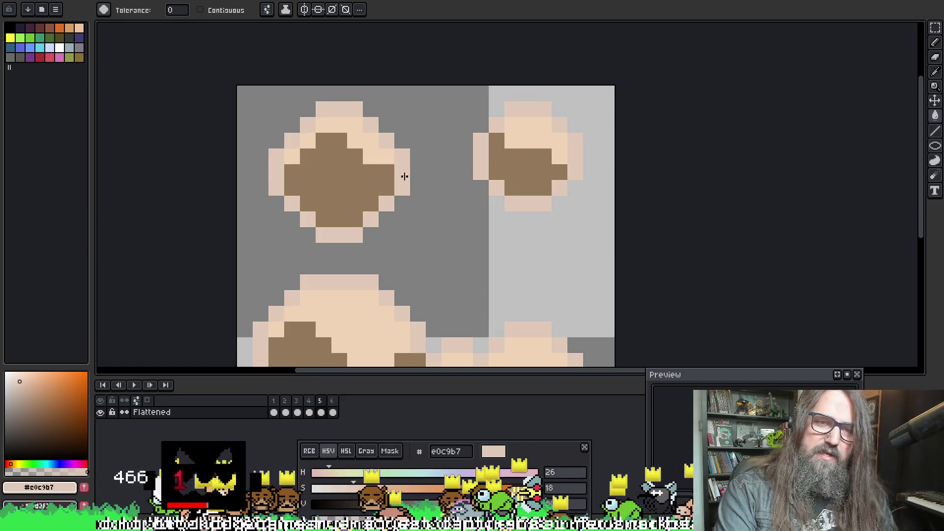
{"action": "scroll", "coordinate": [404, 176], "scroll_direction": "down", "scroll_amount": 2}
{"action": "scroll", "coordinate": [407, 254], "scroll_direction": "up", "scroll_amount": 2}
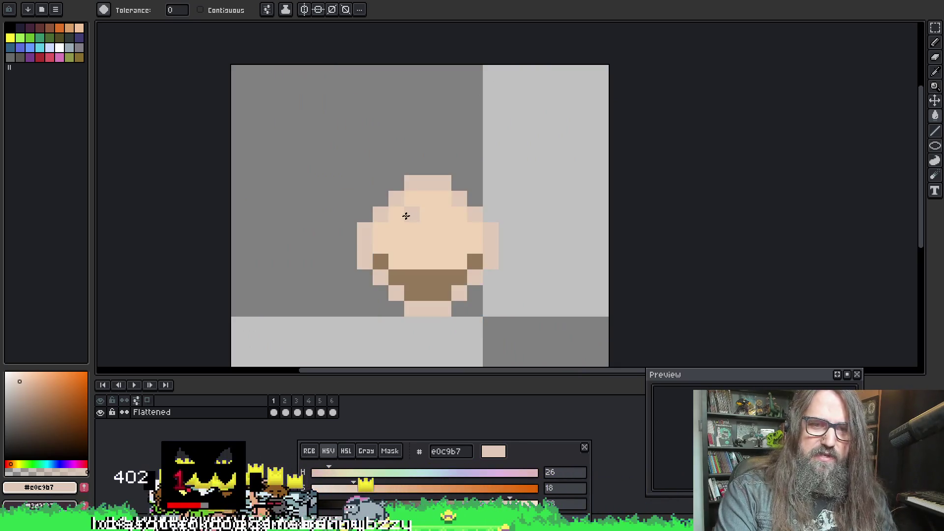
{"action": "scroll", "coordinate": [502, 281], "scroll_direction": "down", "scroll_amount": 2}
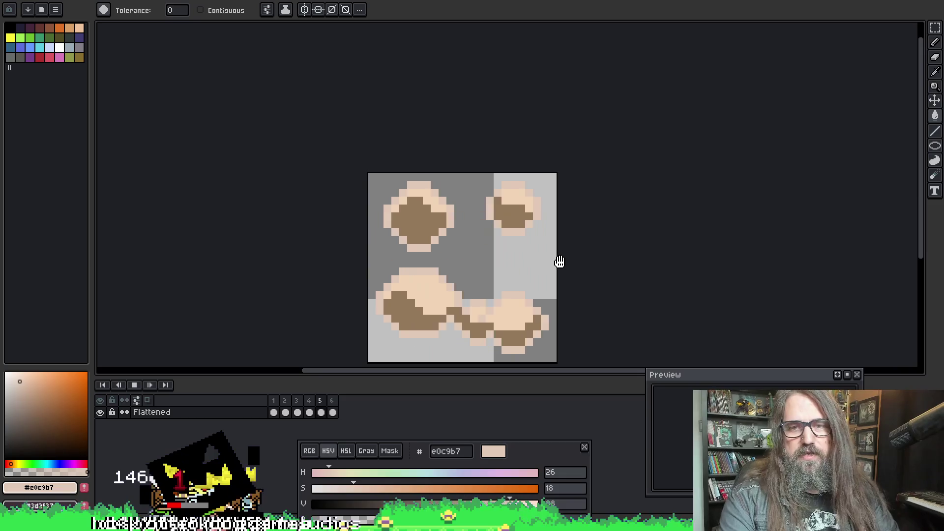
{"action": "scroll", "coordinate": [544, 225], "scroll_direction": "down", "scroll_amount": 1}
{"action": "mouse_move", "coordinate": [610, 227]}
{"action": "left_mouse_down"}
{"action": "mouse_move", "coordinate": [596, 231]}
{"action": "mouse_move", "coordinate": [539, 198]}
{"action": "left_mouse_up"}
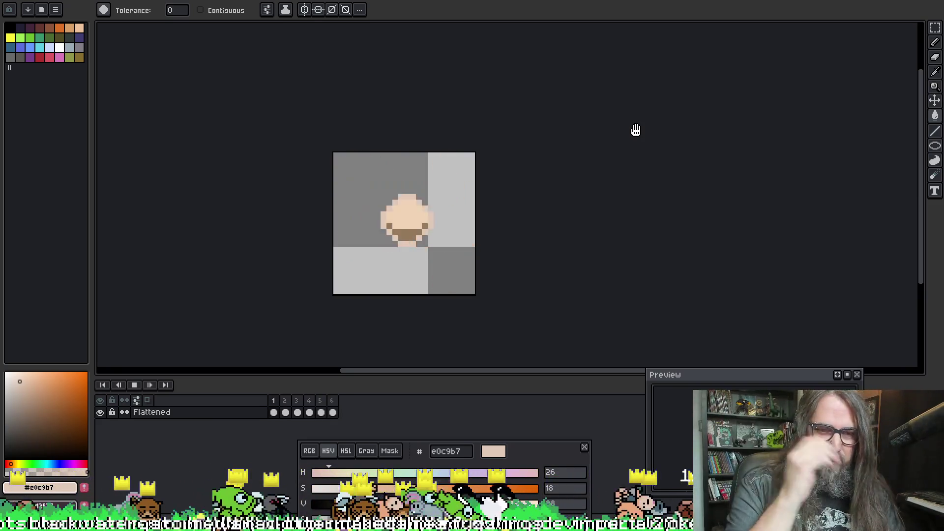
Step: Stop playback on frame 3 and switch to the Wild Woods image results in the browser
{"action": "key", "text": "Return"}
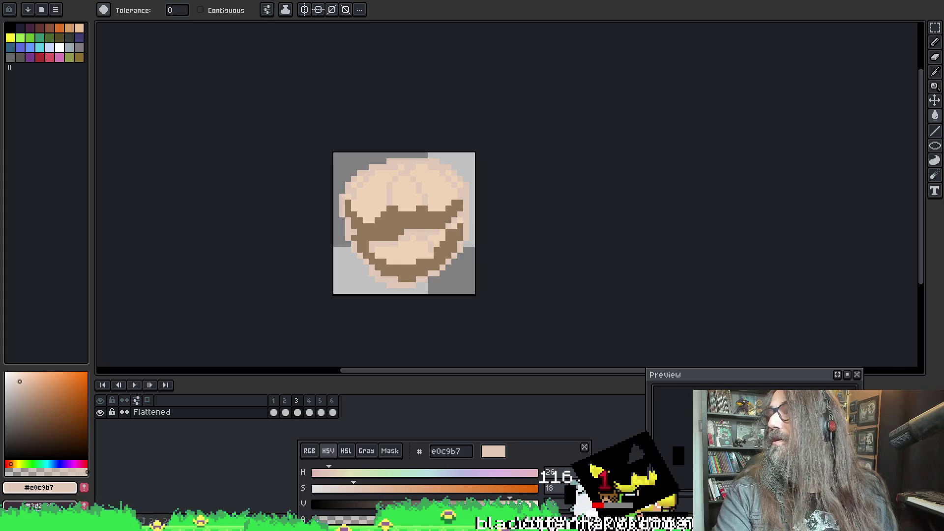
{"action": "key", "text": "alt+Tab"}
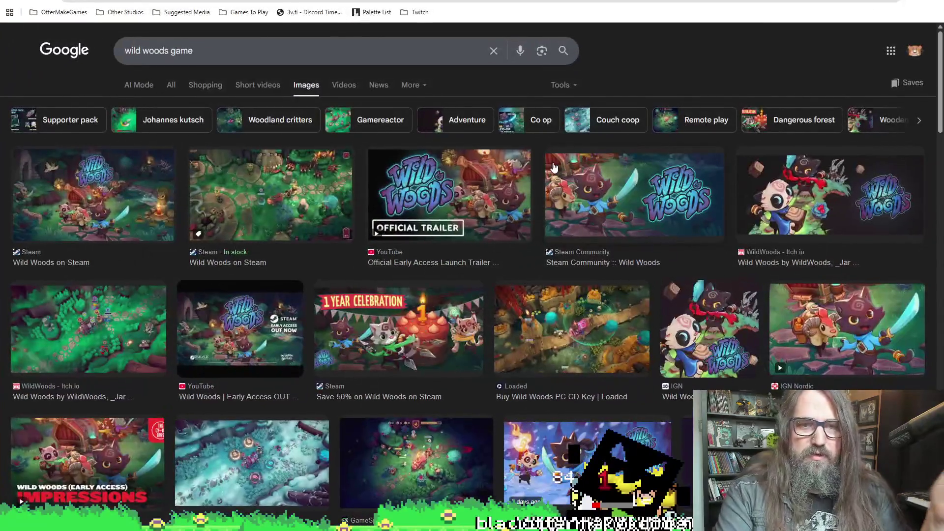
Step: Visit the Wild Woods on Steam image result, then switch back to Aseprite and on to Steam
{"action": "scroll", "coordinate": [152, 207], "scroll_direction": "down", "scroll_amount": 3}
{"action": "scroll", "coordinate": [152, 206], "scroll_direction": "up", "scroll_amount": 3}
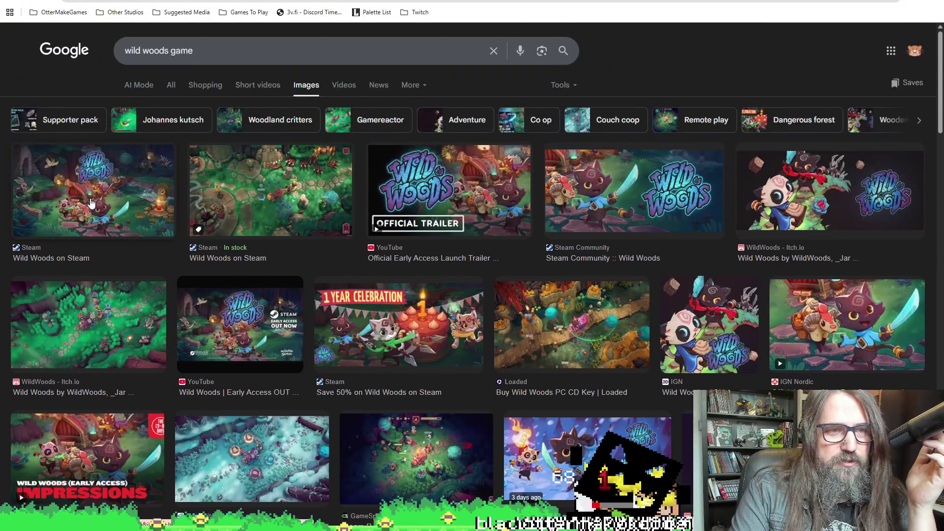
{"action": "left_click", "coordinate": [111, 177]}
{"action": "left_click", "coordinate": [883, 325]}
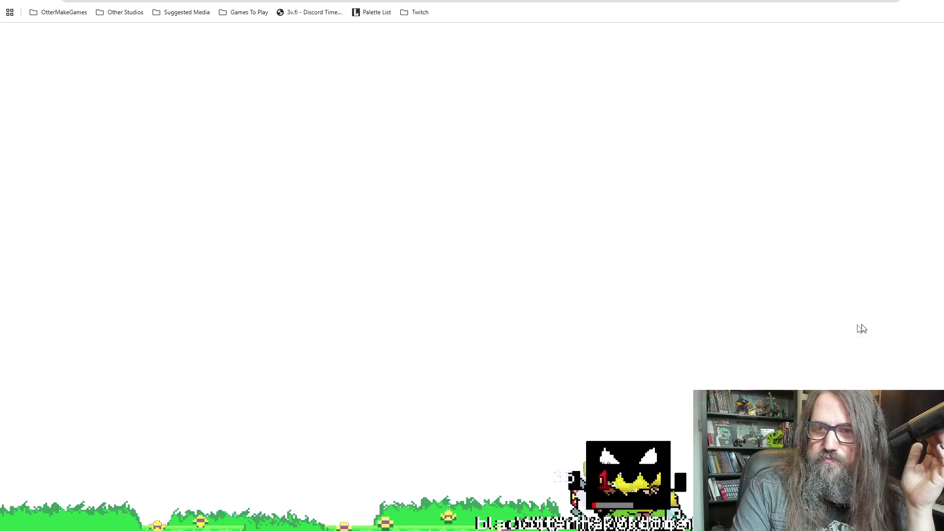
{"action": "key", "text": "alt+Tab"}
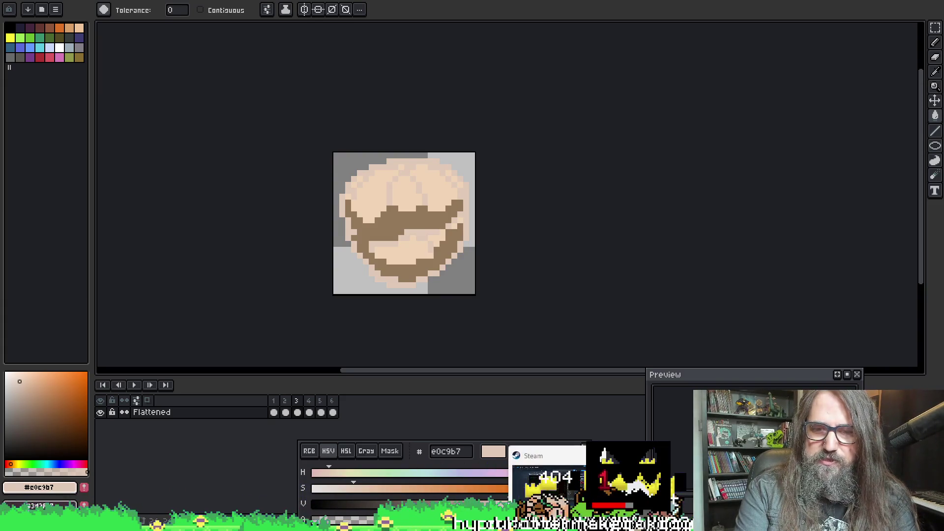
{"action": "key", "text": "alt+Tab"}
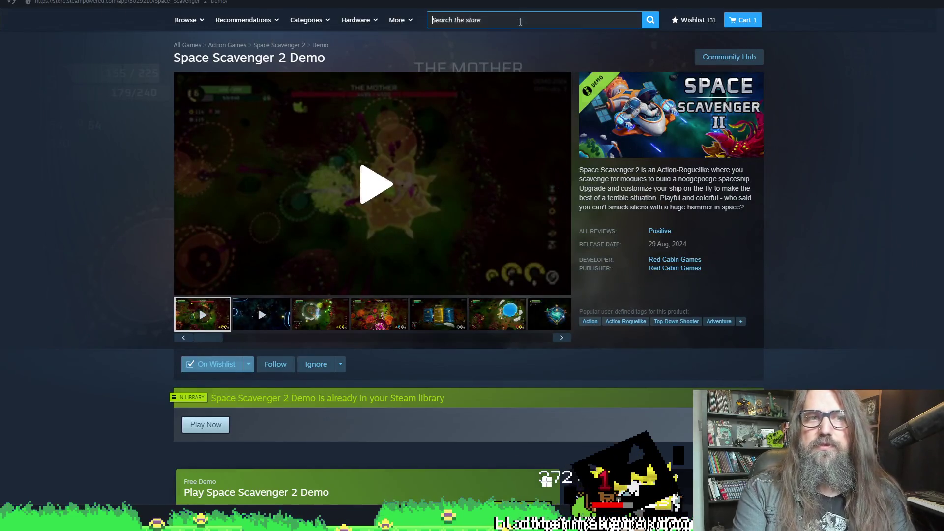
Step: Search the Steam store for 'wild woods', then start a new search for 'wild wood'
{"action": "left_click", "coordinate": [506, 17]}
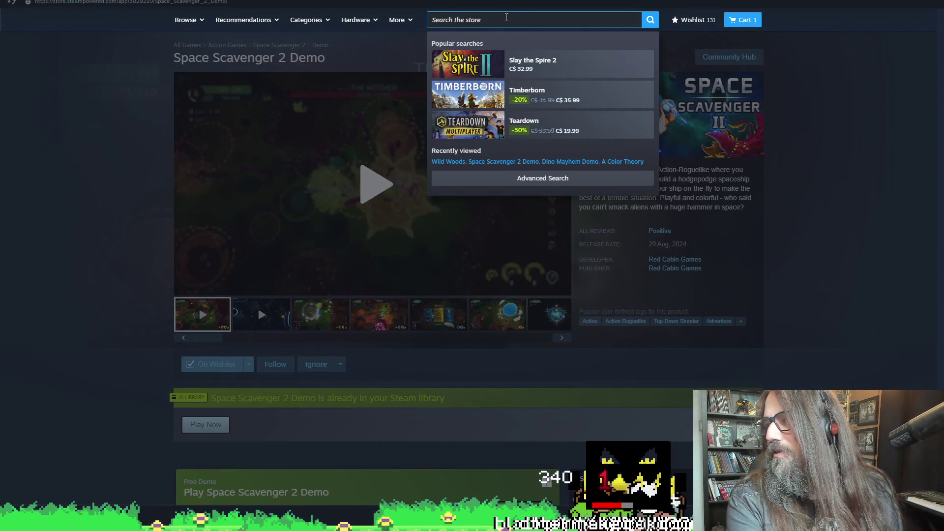
{"action": "type", "text": "wild woods"}
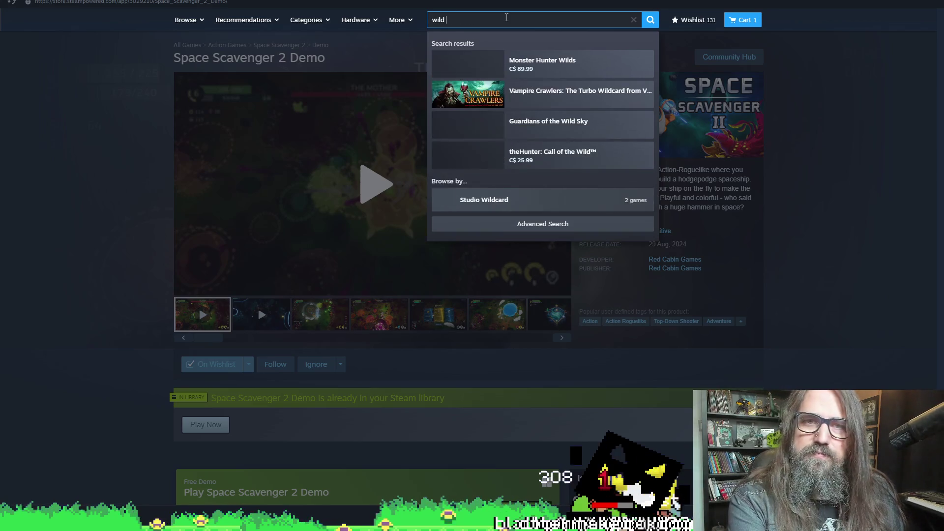
{"action": "key", "text": "Return"}
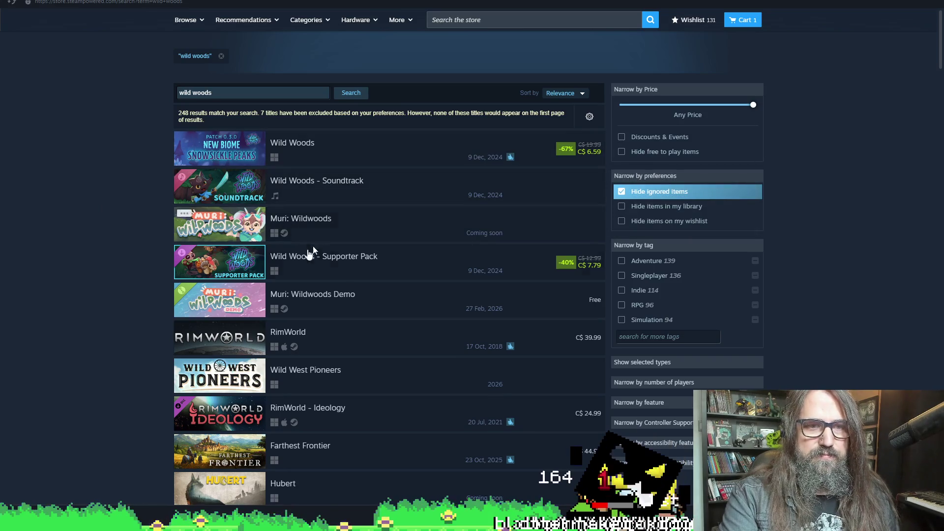
{"action": "left_click", "coordinate": [615, 21]}
{"action": "type", "text": "w"}
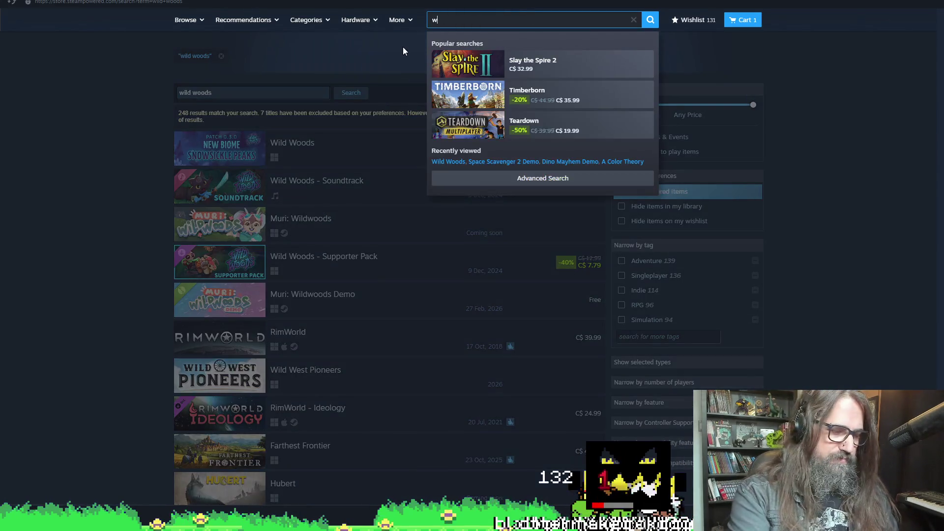
{"action": "type", "text": "ild wood"}
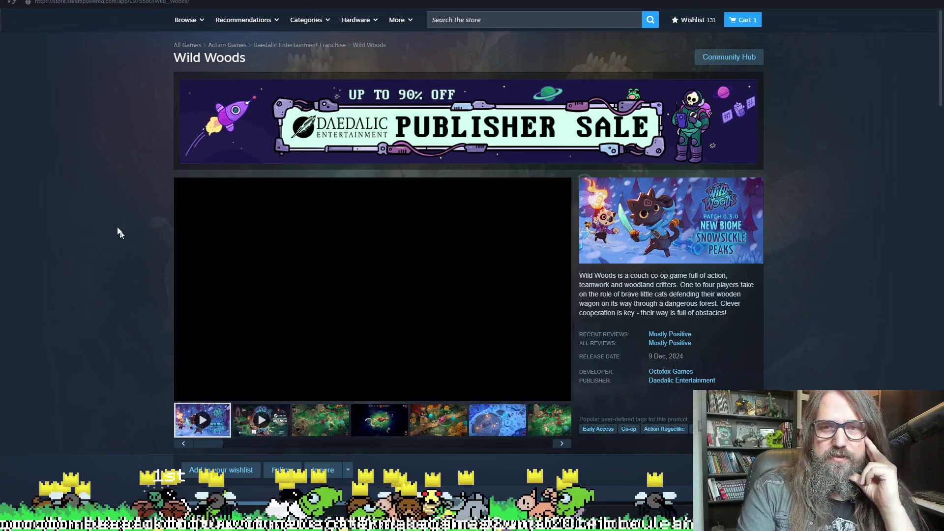
Step: Watch the Wild Woods trailer fullscreen, then return to the store page
{"action": "scroll", "coordinate": [182, 313], "scroll_direction": "down", "scroll_amount": 4}
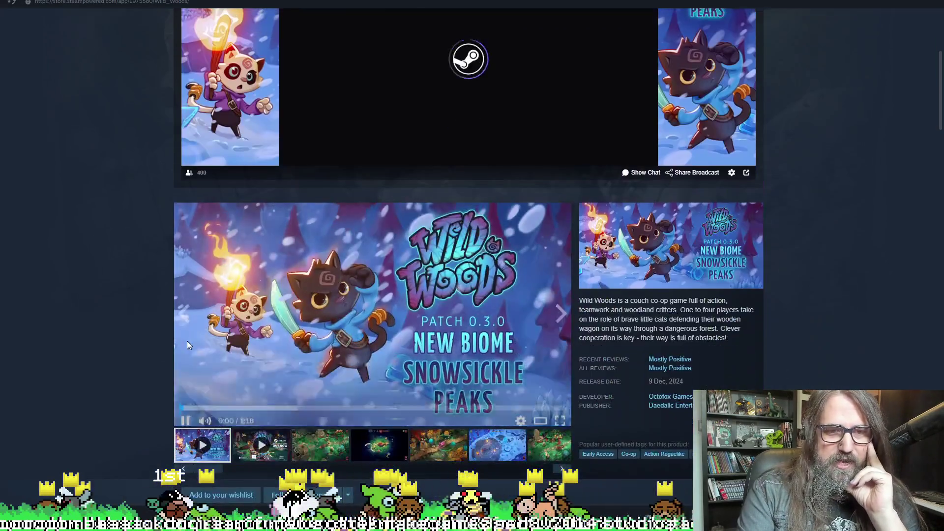
{"action": "left_click", "coordinate": [181, 417]}
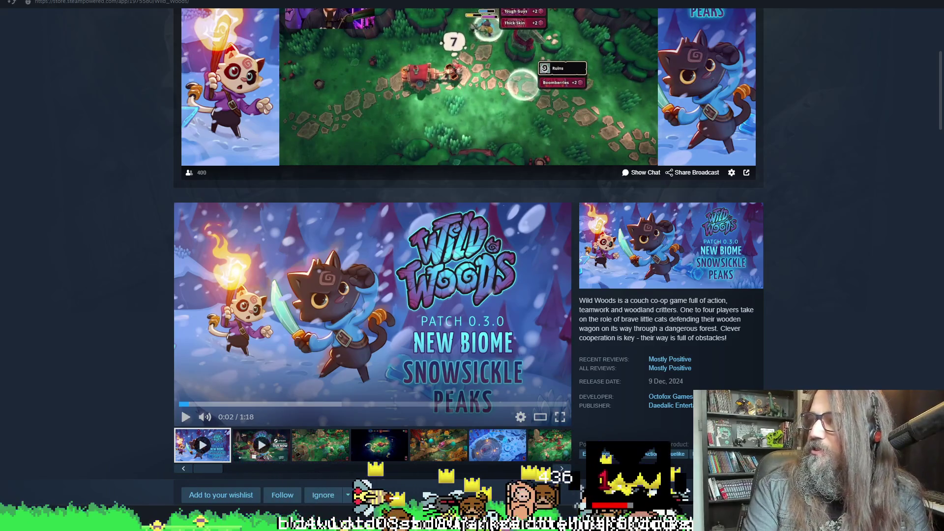
{"action": "scroll", "coordinate": [589, 13], "scroll_direction": "up", "scroll_amount": 3}
{"action": "mouse_move", "coordinate": [461, 300]}
{"action": "scroll", "coordinate": [457, 298], "scroll_direction": "down", "scroll_amount": 6}
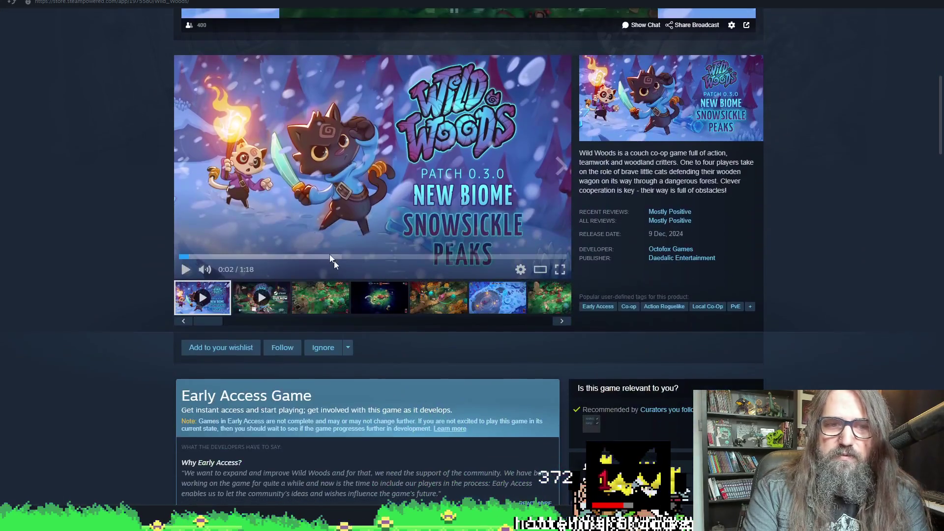
{"action": "left_click", "coordinate": [558, 270]}
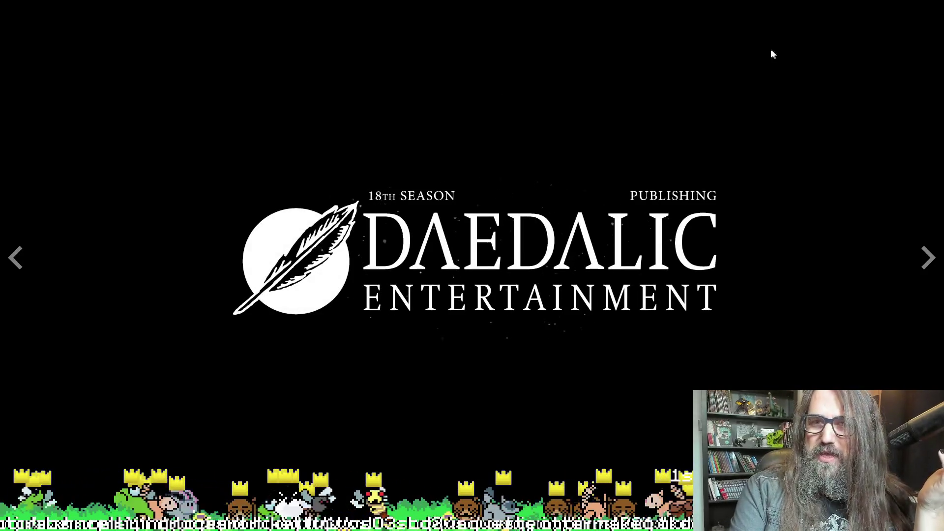
{"action": "key", "text": "Escape"}
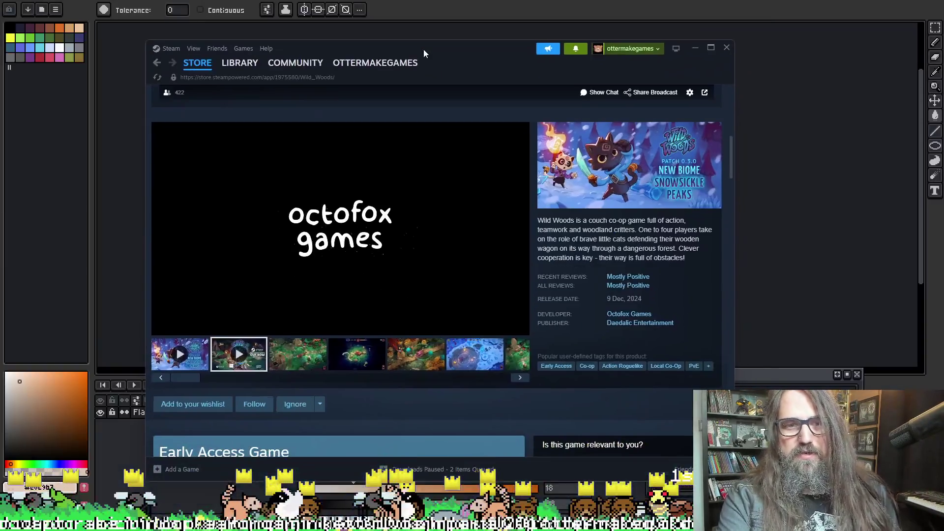
Step: Add Wild Woods to the wishlist and minimize Steam
{"action": "left_click_drag", "start_coordinate": [426, 53], "coordinate": [424, 39]}
{"action": "left_click", "coordinate": [190, 389]}
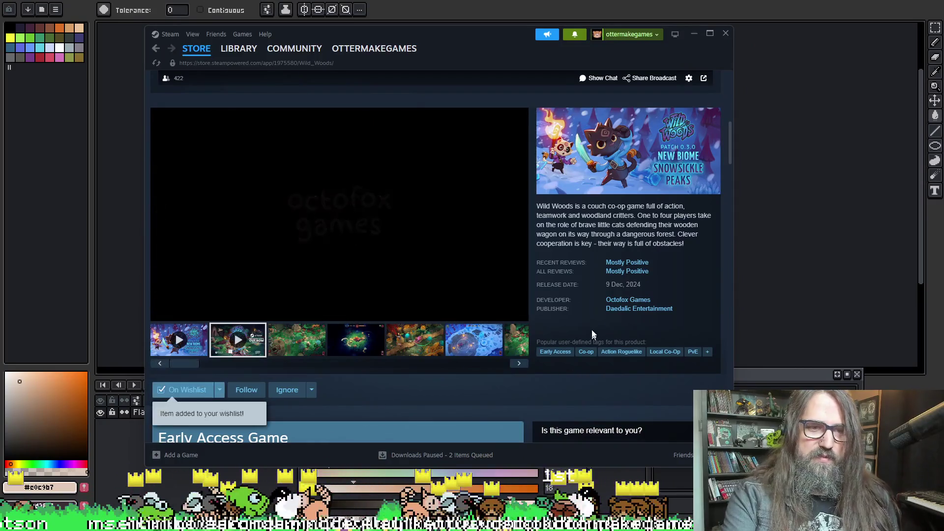
{"action": "left_click", "coordinate": [694, 33]}
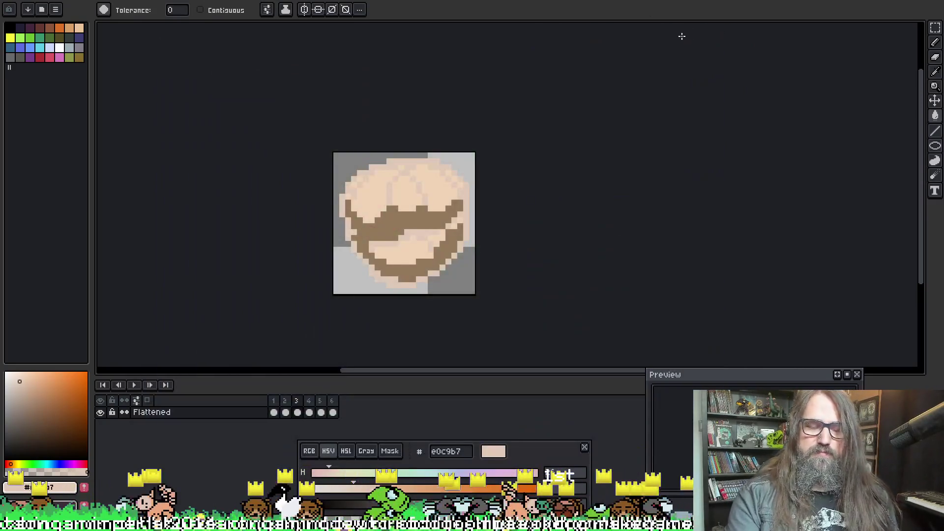
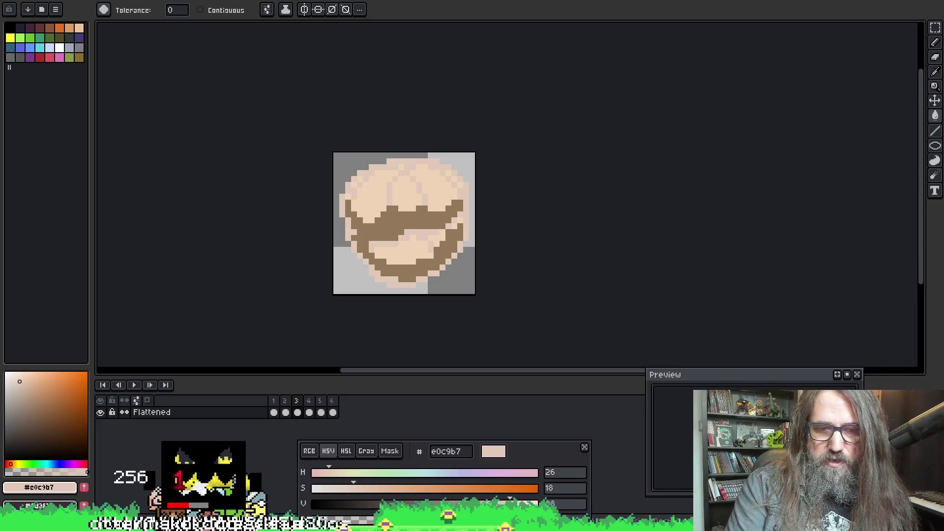
Step: Leave Aseprite for the GameMaker IDE showing the debris particle code
{"action": "mouse_move", "coordinate": [93, 524]}
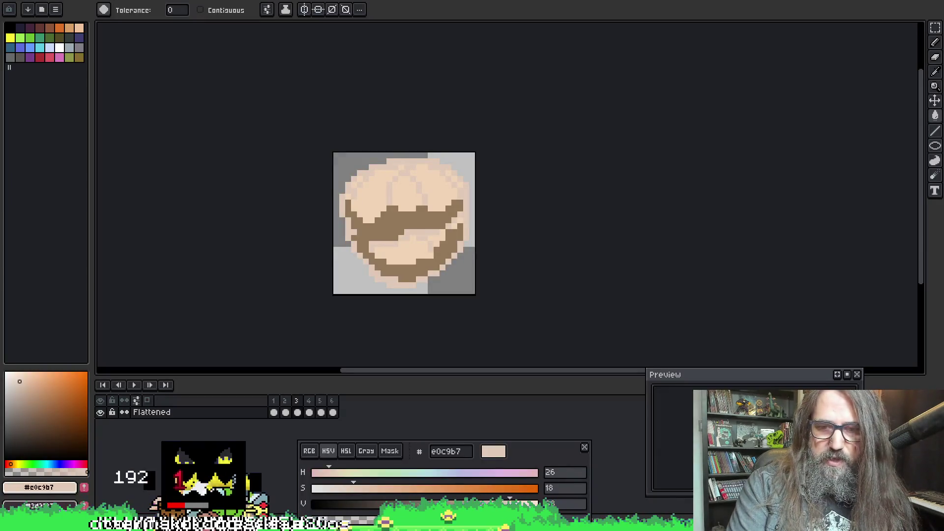
{"action": "key", "text": "alt+Tab"}
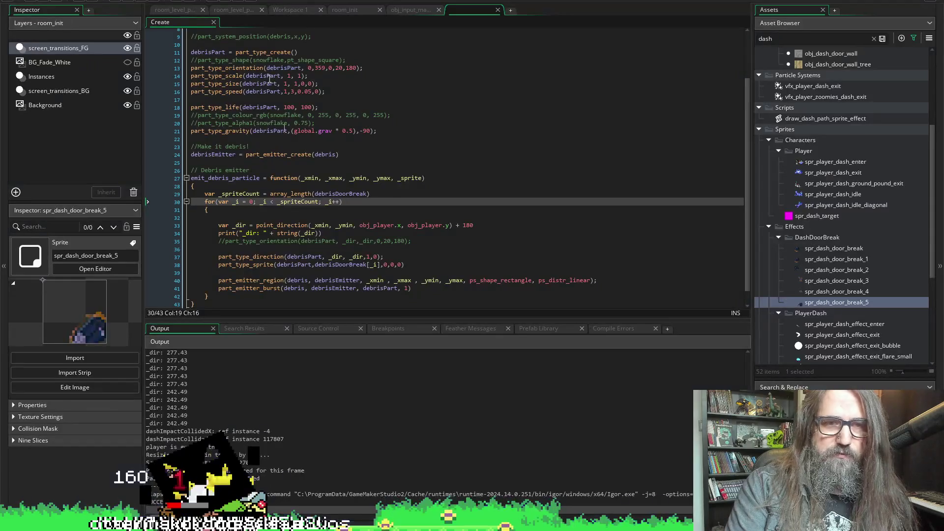
Step: Open the room_level_park_1A room tab for editing
{"action": "left_click", "coordinate": [233, 13]}
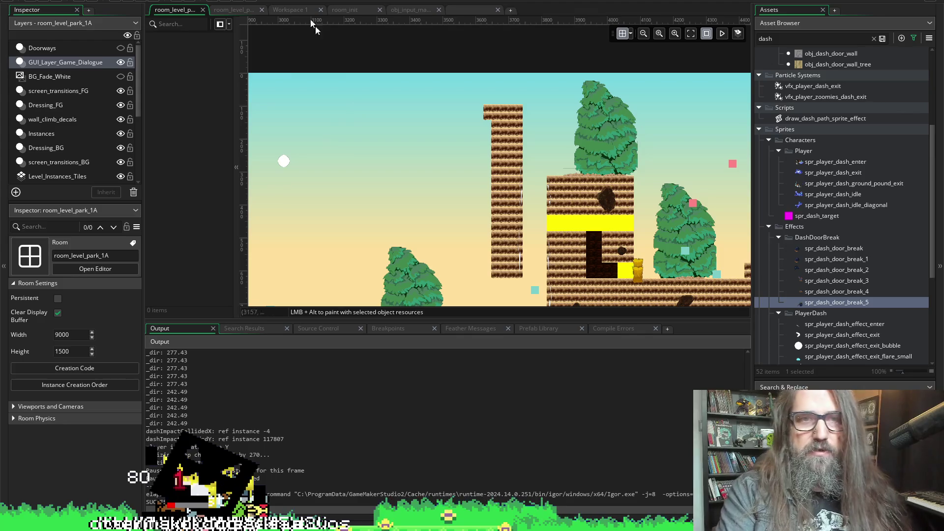
{"action": "scroll", "coordinate": [384, 148], "scroll_direction": "down", "scroll_amount": 3}
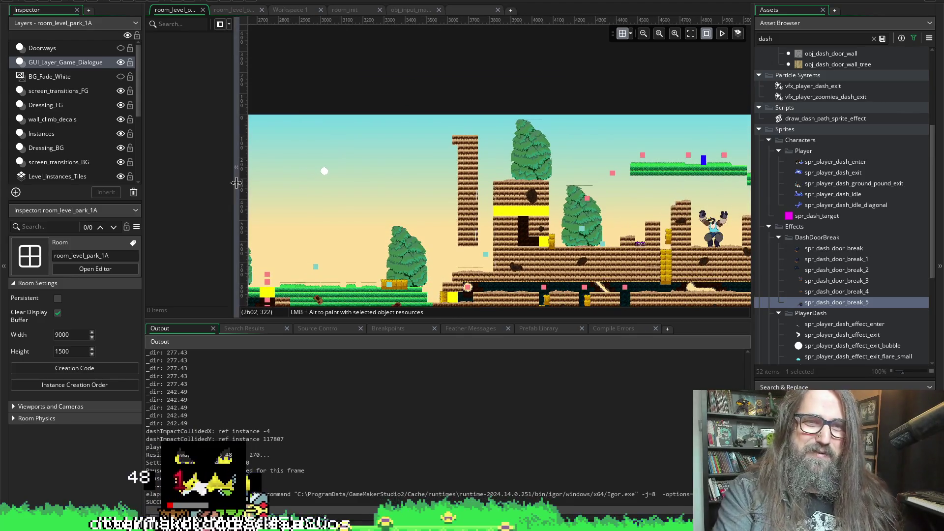
{"action": "scroll", "coordinate": [857, 350], "scroll_direction": "down", "scroll_amount": 5}
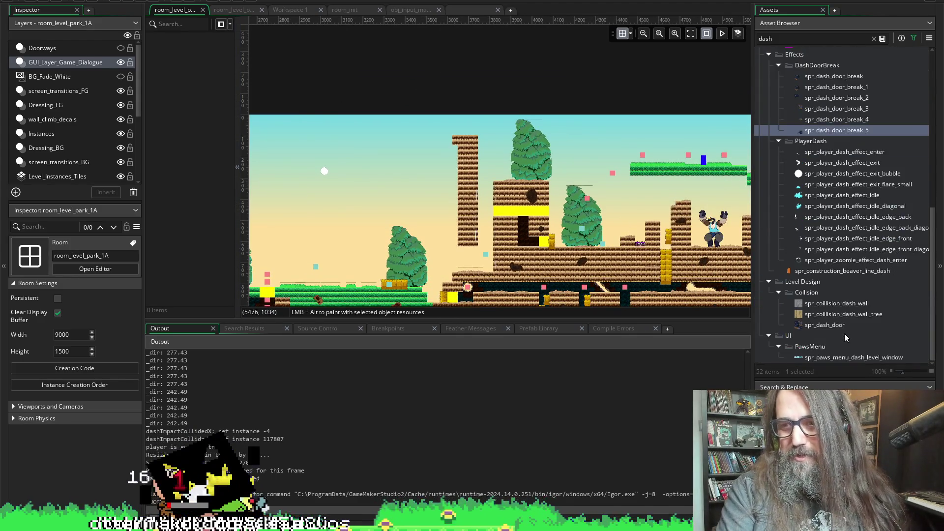
{"action": "scroll", "coordinate": [774, 173], "scroll_direction": "up", "scroll_amount": 10}
{"action": "scroll", "coordinate": [773, 172], "scroll_direction": "up", "scroll_amount": 2}
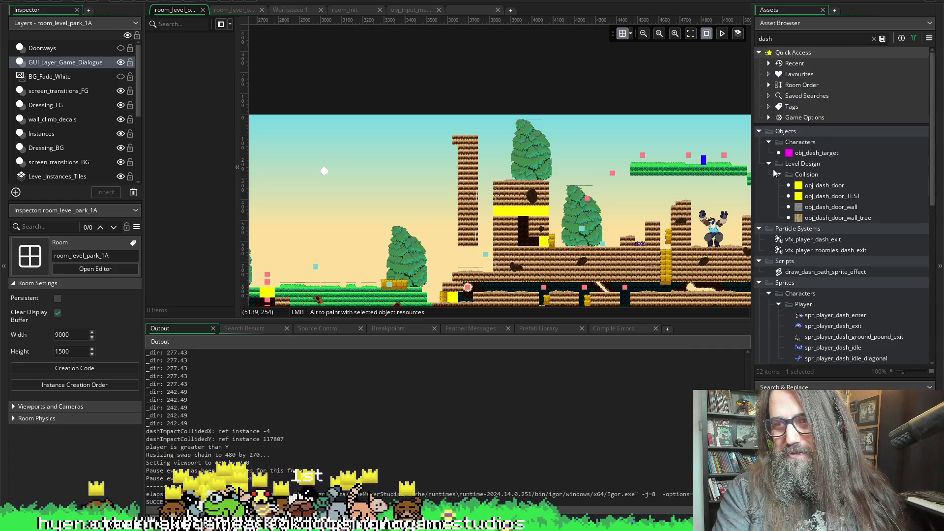
Step: Clear the 'dash' asset filter, collapse Effects, and expand the Sounds and Rooms folders
{"action": "left_click", "coordinate": [874, 39]}
{"action": "scroll", "coordinate": [841, 231], "scroll_direction": "down", "scroll_amount": 5}
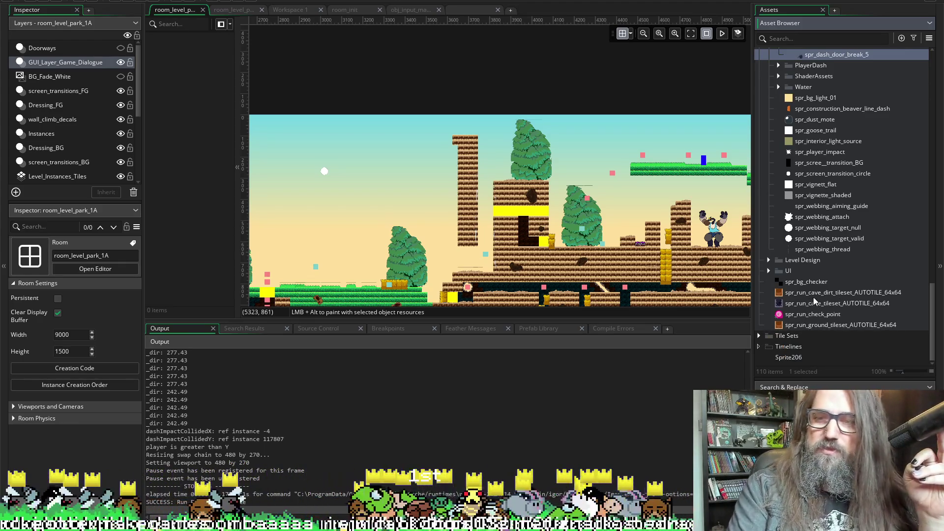
{"action": "scroll", "coordinate": [846, 291], "scroll_direction": "up", "scroll_amount": 7}
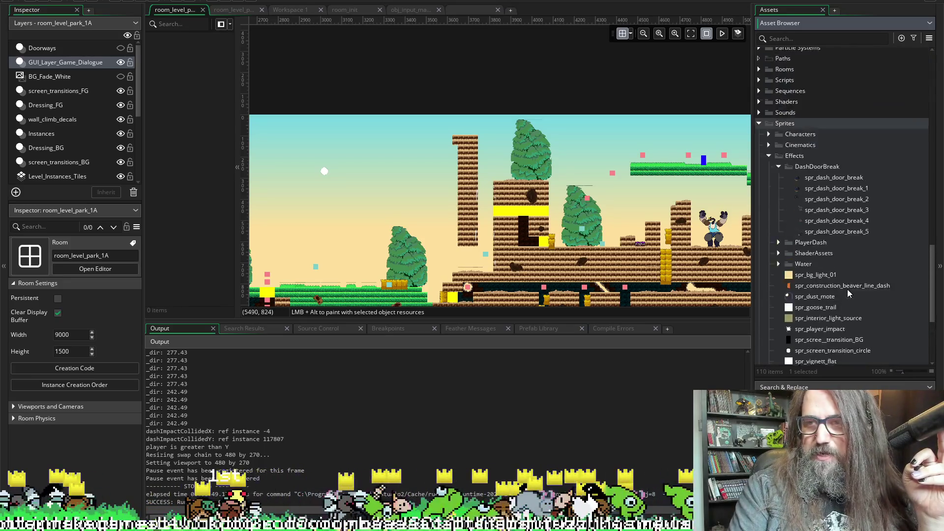
{"action": "left_click", "coordinate": [770, 235]}
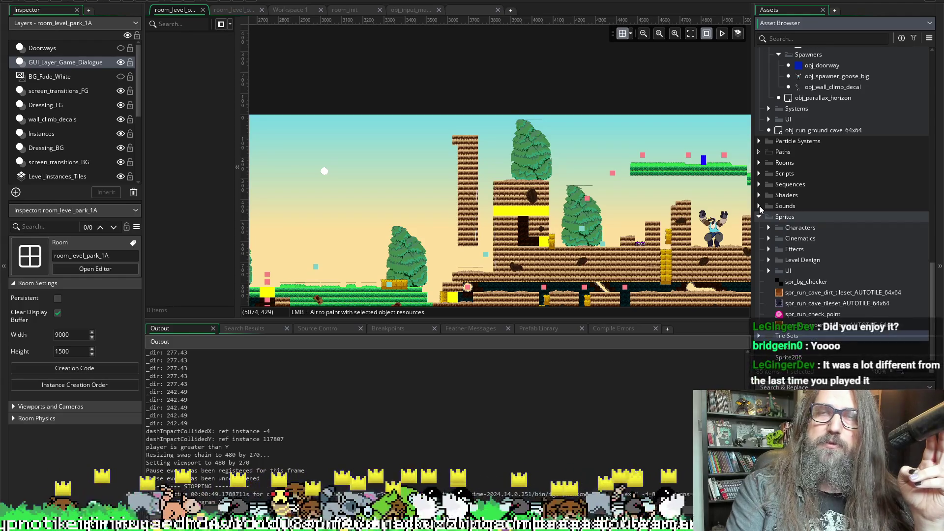
{"action": "left_click", "coordinate": [759, 206]}
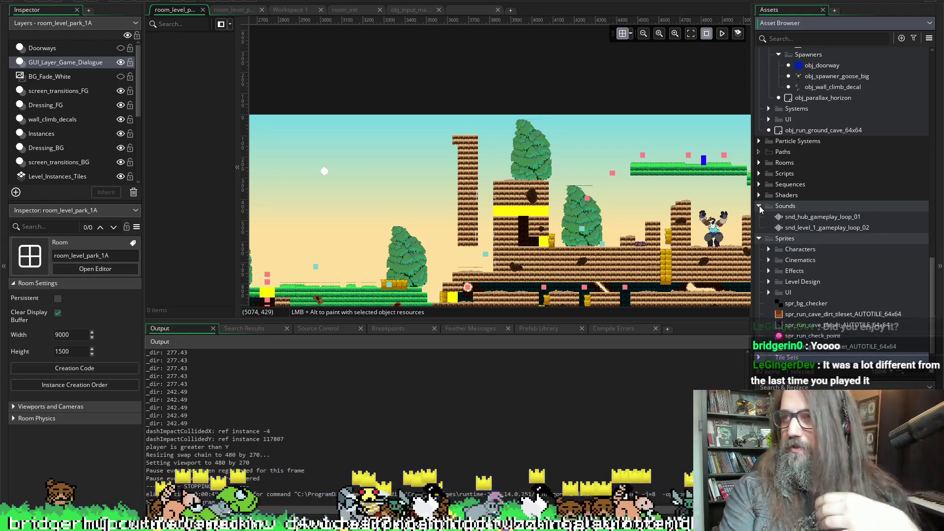
{"action": "left_click", "coordinate": [759, 162]}
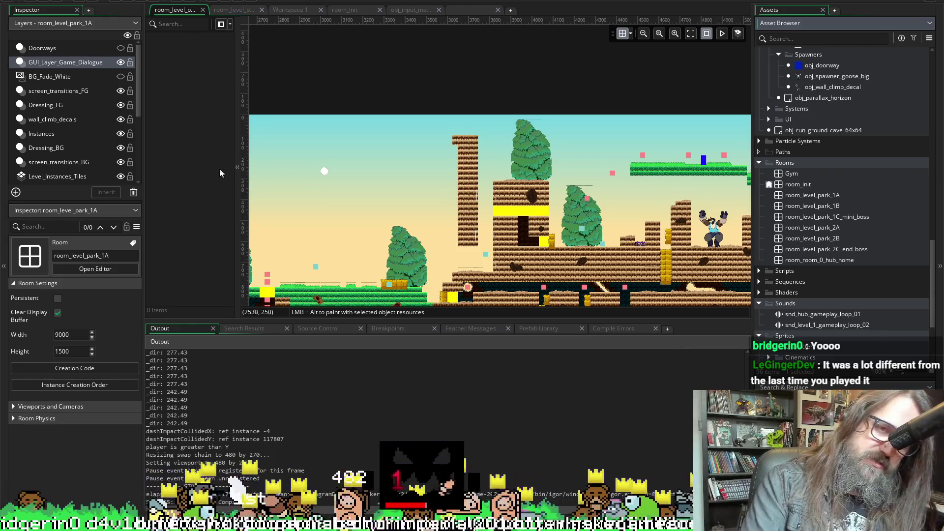
Step: Collapse the room editor's left panel, select room_level_park_1A, and close the Output dock with F12
{"action": "left_click_drag", "start_coordinate": [235, 165], "coordinate": [153, 164]}
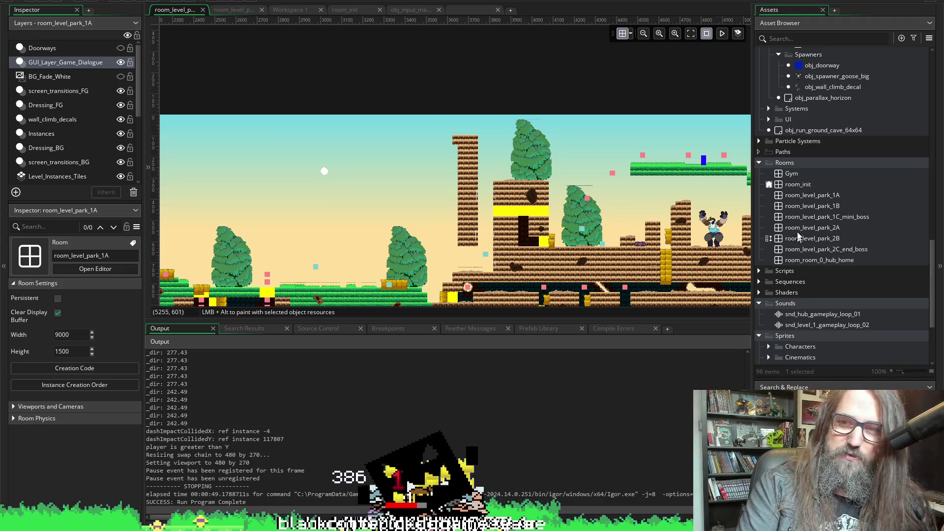
{"action": "left_click", "coordinate": [789, 191]}
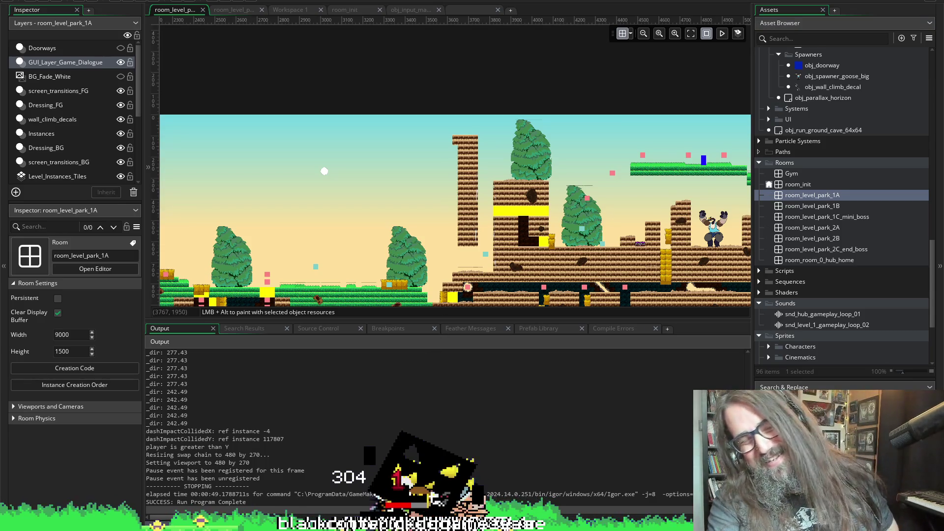
{"action": "key", "text": "F12"}
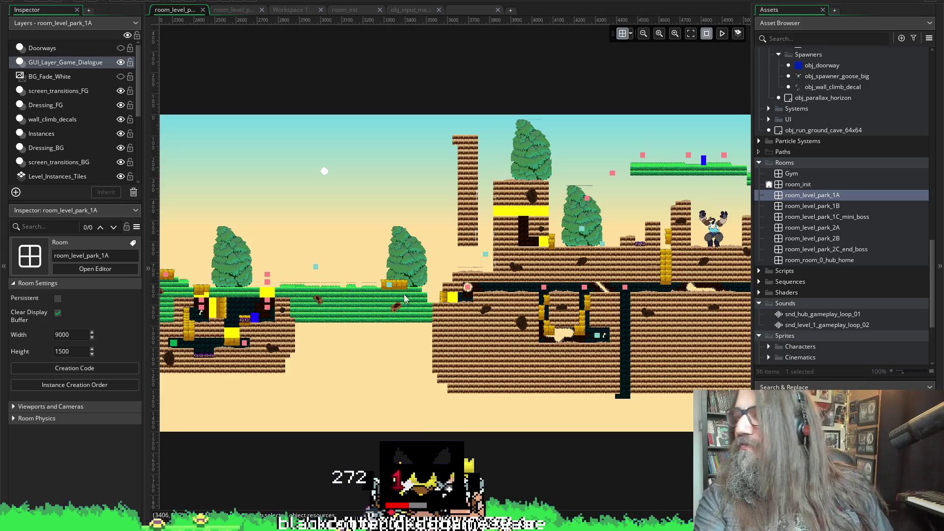
Step: Pan to the cave section and widen the canvas by dragging the Assets splitter right
{"action": "scroll", "coordinate": [453, 283], "scroll_direction": "left", "scroll_amount": 10}
{"action": "scroll", "coordinate": [453, 283], "scroll_direction": "left", "scroll_amount": 6}
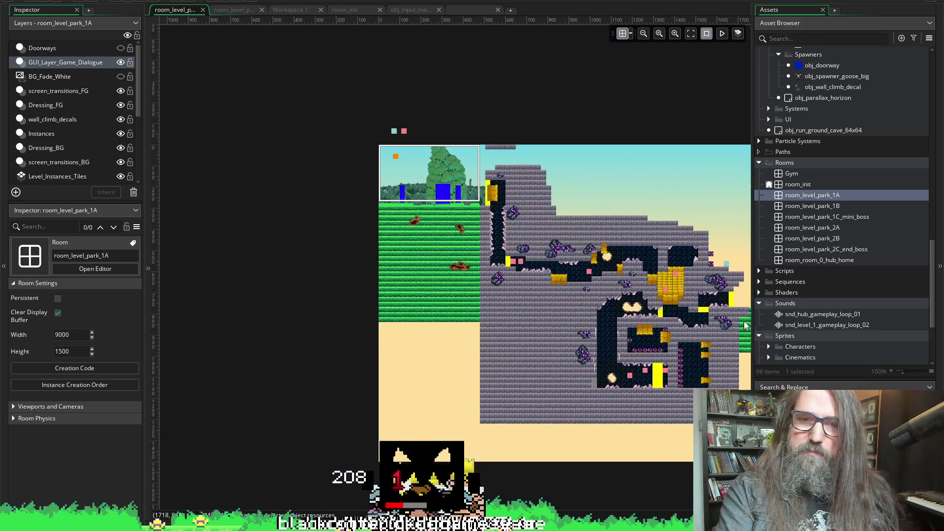
{"action": "scroll", "coordinate": [564, 281], "scroll_direction": "down", "scroll_amount": 7}
{"action": "scroll", "coordinate": [580, 234], "scroll_direction": "up", "scroll_amount": 3}
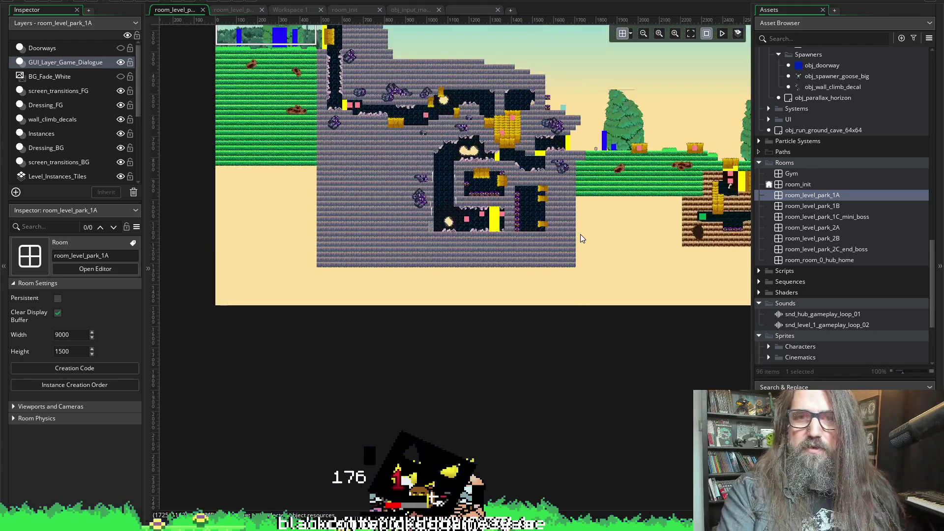
{"action": "scroll", "coordinate": [580, 236], "scroll_direction": "down", "scroll_amount": 5}
{"action": "left_click_drag", "start_coordinate": [415, 274], "coordinate": [394, 294]}
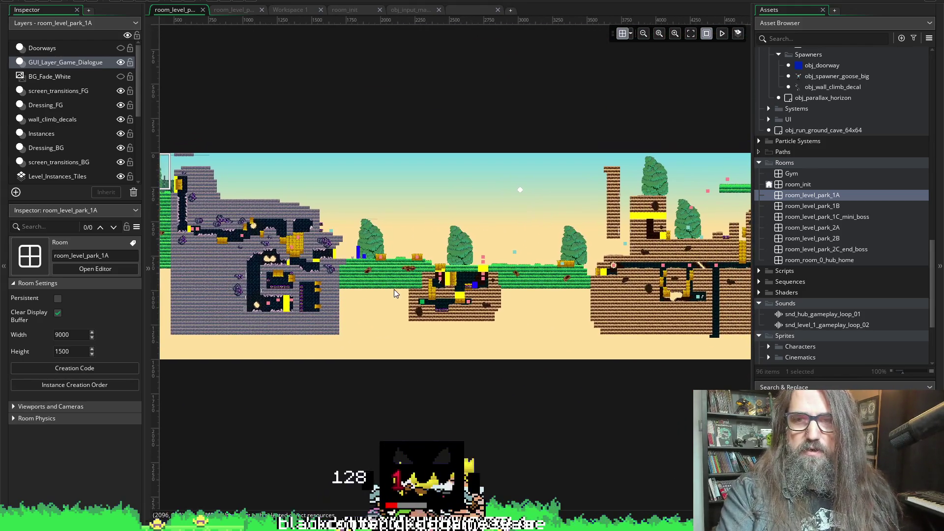
{"action": "mouse_move", "coordinate": [752, 374]}
{"action": "left_mouse_down"}
{"action": "mouse_move", "coordinate": [842, 386]}
{"action": "mouse_move", "coordinate": [833, 385]}
{"action": "left_mouse_up"}
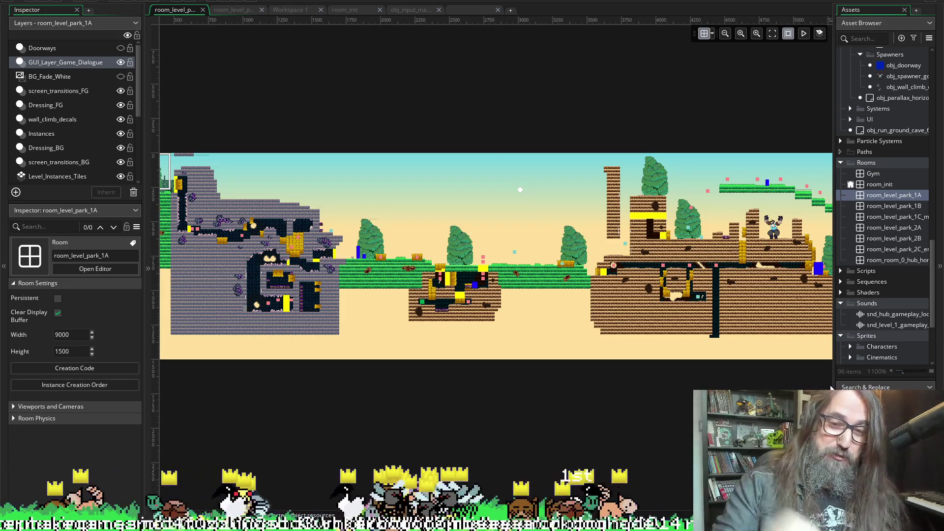
{"action": "scroll", "coordinate": [687, 325], "scroll_direction": "right", "scroll_amount": 5}
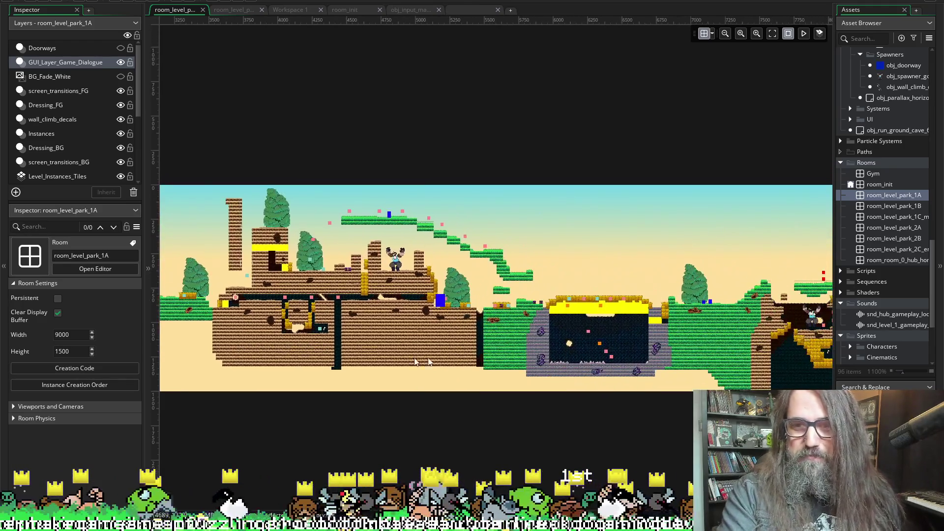
{"action": "scroll", "coordinate": [687, 325], "scroll_direction": "left", "scroll_amount": 5}
{"action": "scroll", "coordinate": [639, 354], "scroll_direction": "left", "scroll_amount": 3}
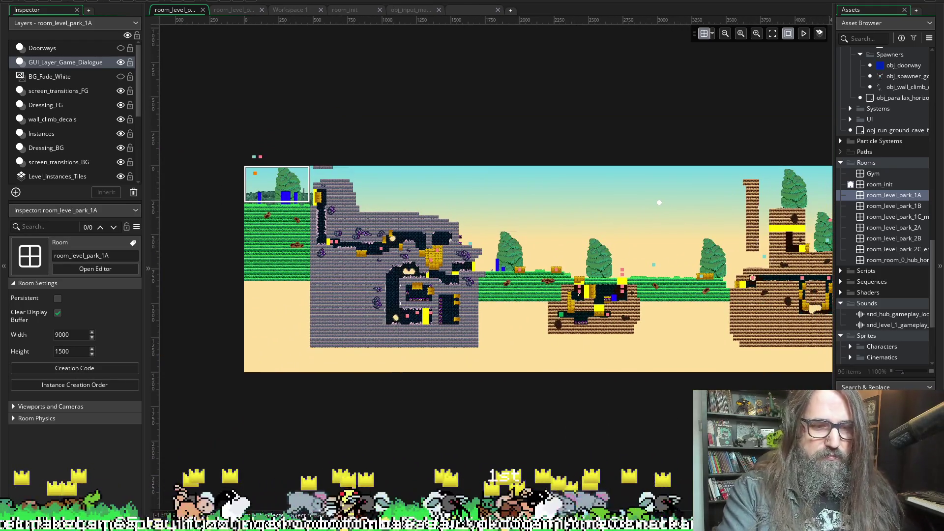
{"action": "mouse_move", "coordinate": [103, 525]}
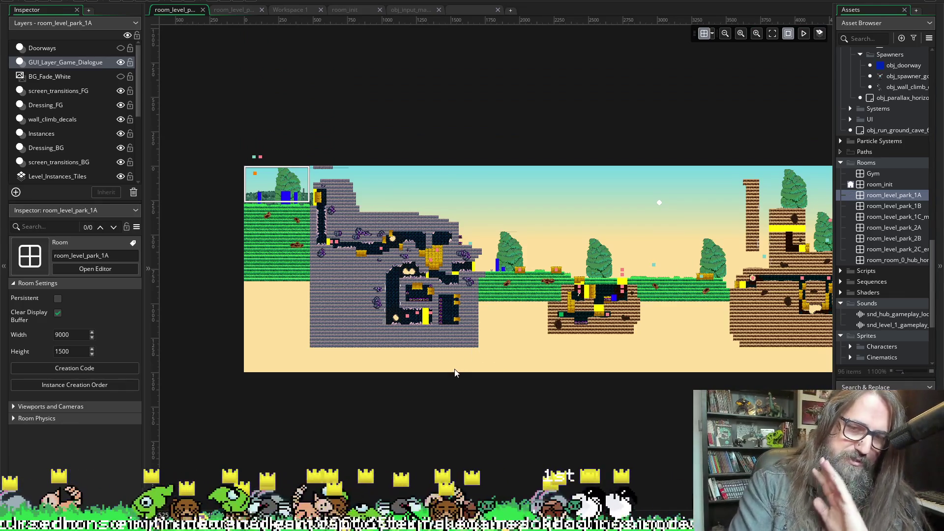
{"action": "scroll", "coordinate": [609, 353], "scroll_direction": "down", "scroll_amount": 1}
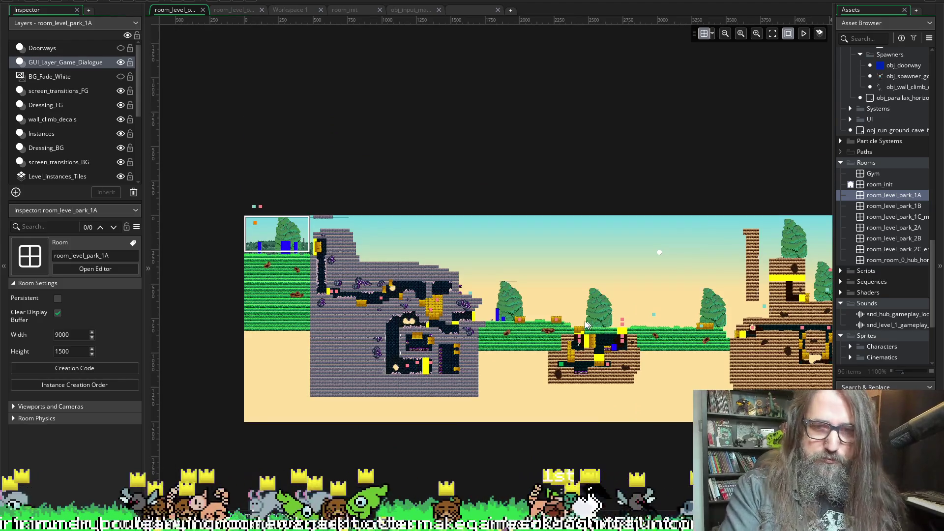
{"action": "scroll", "coordinate": [583, 327], "scroll_direction": "up", "scroll_amount": 2}
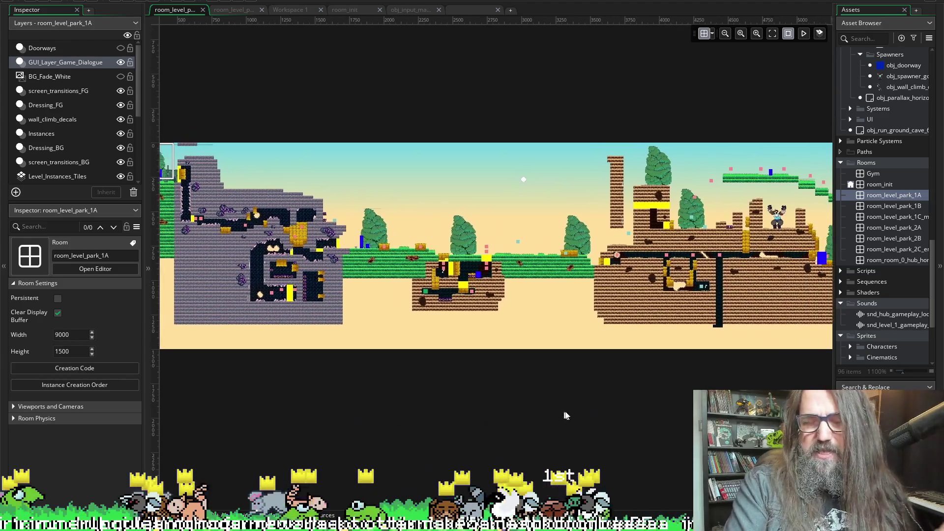
{"action": "scroll", "coordinate": [678, 418], "scroll_direction": "down", "scroll_amount": 2}
{"action": "scroll", "coordinate": [677, 422], "scroll_direction": "right", "scroll_amount": 15}
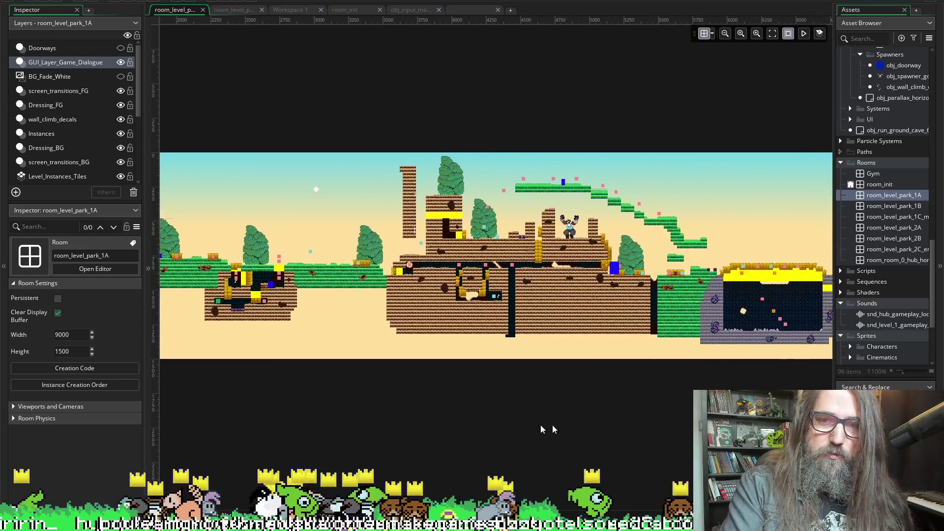
{"action": "scroll", "coordinate": [636, 422], "scroll_direction": "left", "scroll_amount": 20}
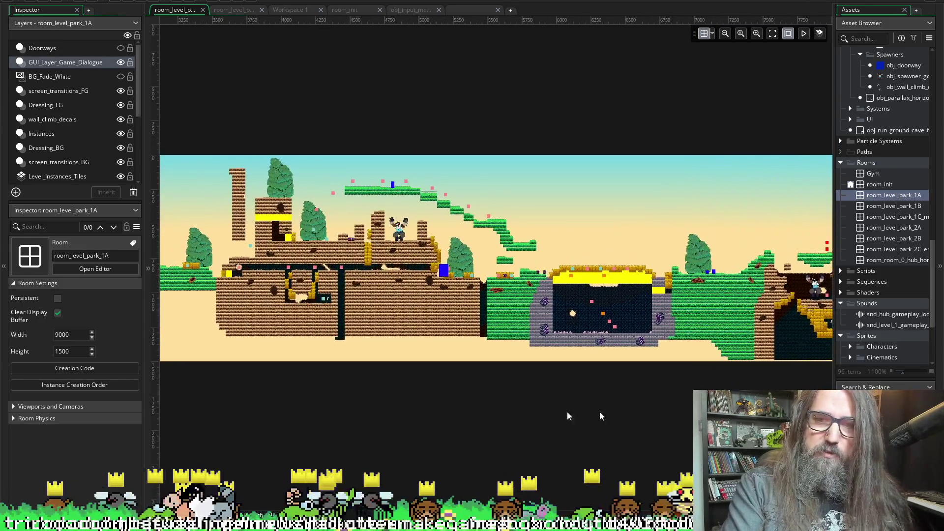
{"action": "scroll", "coordinate": [584, 425], "scroll_direction": "right", "scroll_amount": 3}
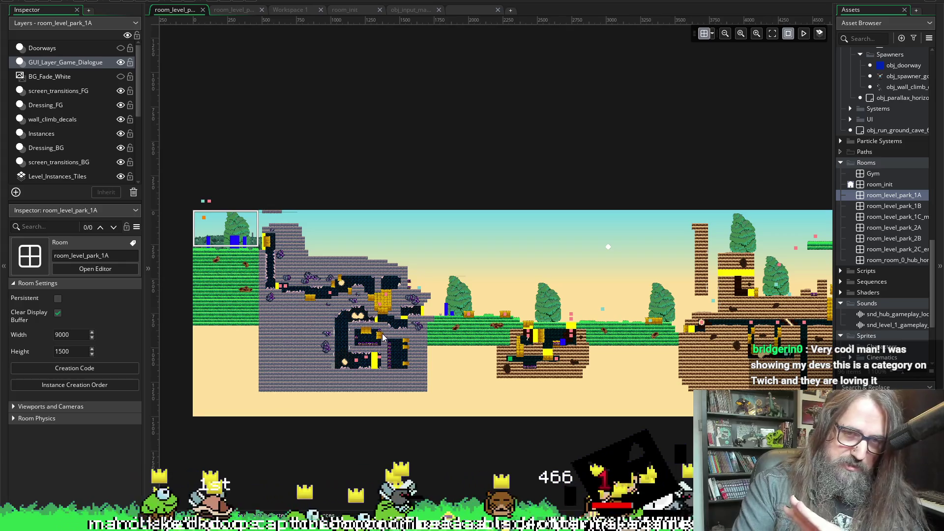
Step: Pan and zoom out until the full 9000-wide room_level_park_1A fits in view
{"action": "mouse_move", "coordinate": [544, 362]}
{"action": "left_mouse_down"}
{"action": "mouse_move", "coordinate": [512, 362]}
{"action": "mouse_move", "coordinate": [541, 358]}
{"action": "left_mouse_up"}
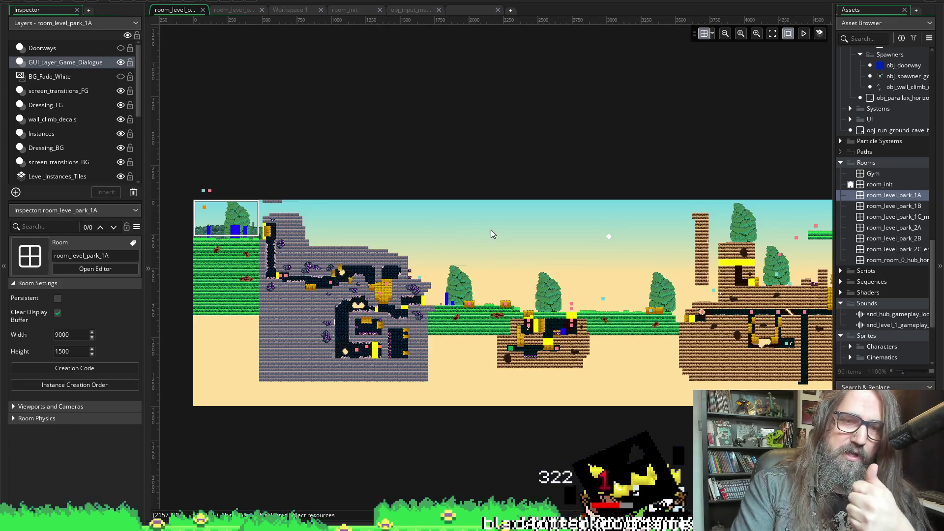
{"action": "left_click_drag", "start_coordinate": [480, 340], "coordinate": [490, 315]}
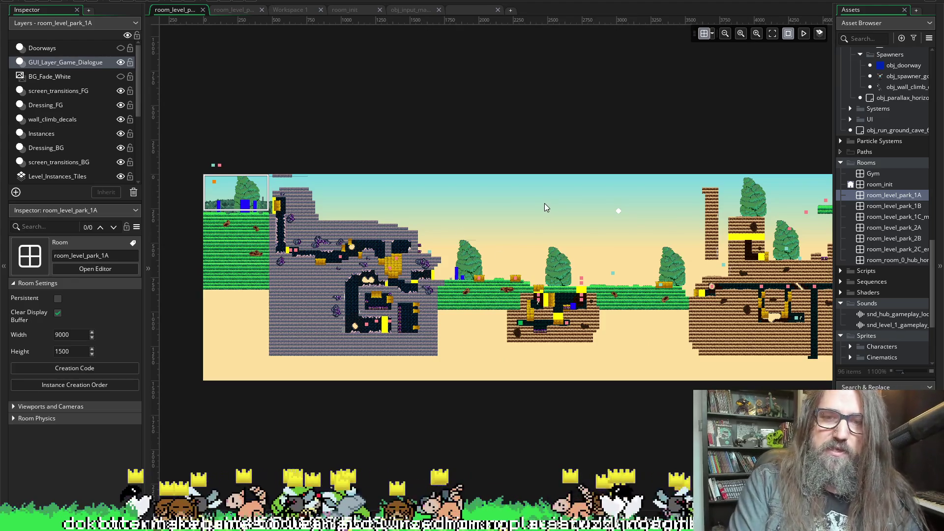
{"action": "scroll", "coordinate": [389, 240], "scroll_direction": "right", "scroll_amount": 3}
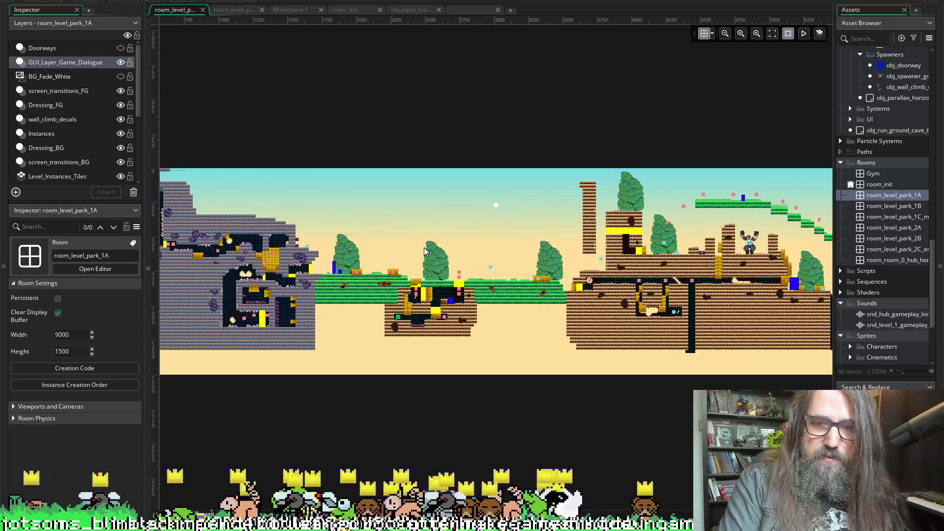
{"action": "scroll", "coordinate": [459, 255], "scroll_direction": "down", "scroll_amount": 3}
{"action": "scroll", "coordinate": [486, 254], "scroll_direction": "down", "scroll_amount": 2}
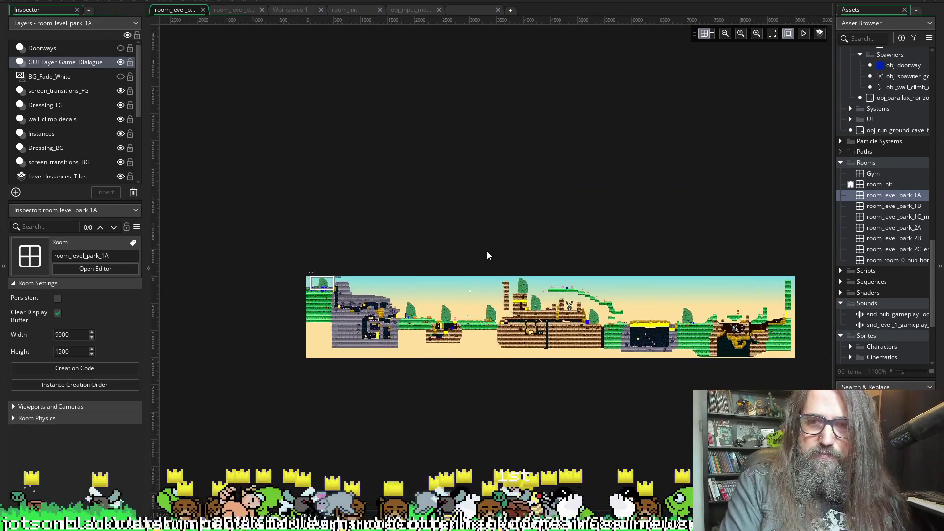
{"action": "scroll", "coordinate": [487, 251], "scroll_direction": "up", "scroll_amount": 2}
Step: Centre the level, snip the room canvas, and open the snapshot full-screen in Snipping Tool
{"action": "left_click_drag", "start_coordinate": [453, 203], "coordinate": [491, 158]}
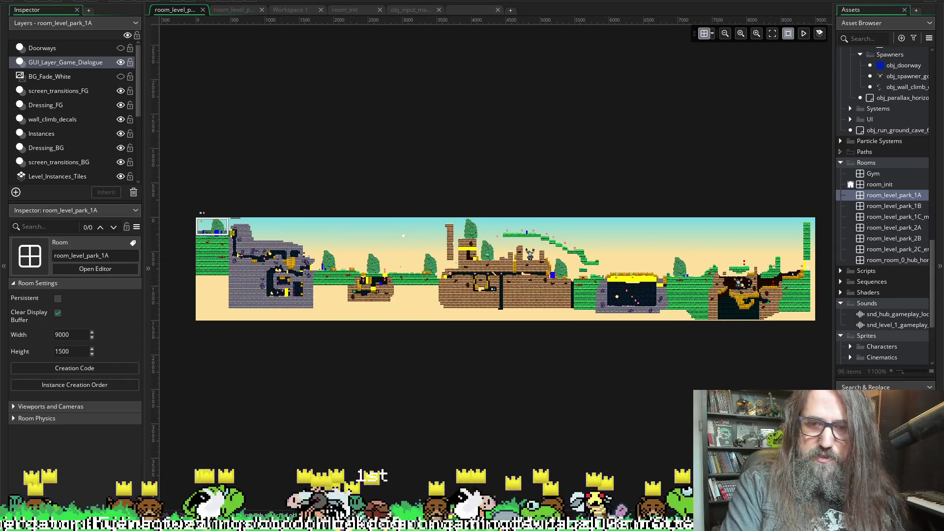
{"action": "scroll", "coordinate": [580, 479], "scroll_direction": "up", "scroll_amount": 1}
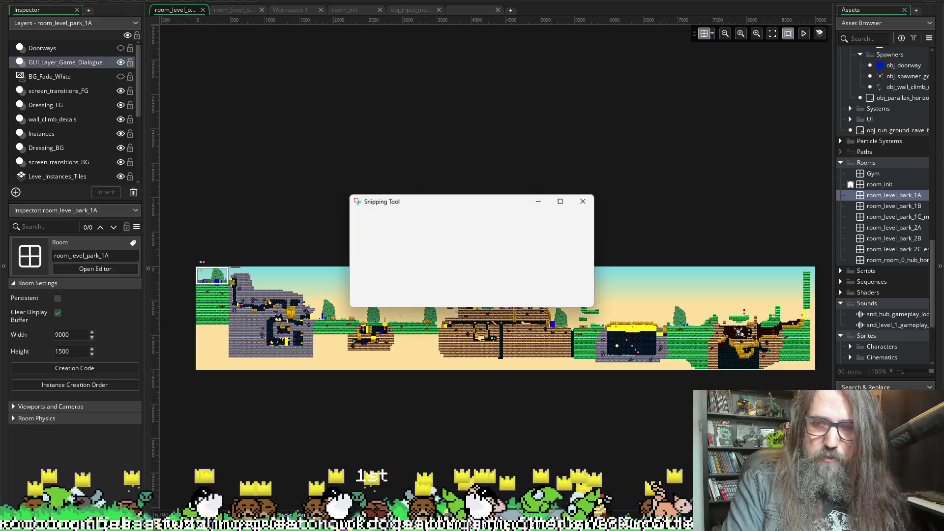
{"action": "left_click", "coordinate": [375, 222]}
{"action": "mouse_move", "coordinate": [182, 207]}
{"action": "left_mouse_down"}
{"action": "mouse_move", "coordinate": [841, 408]}
{"action": "mouse_move", "coordinate": [828, 428]}
{"action": "left_mouse_up"}
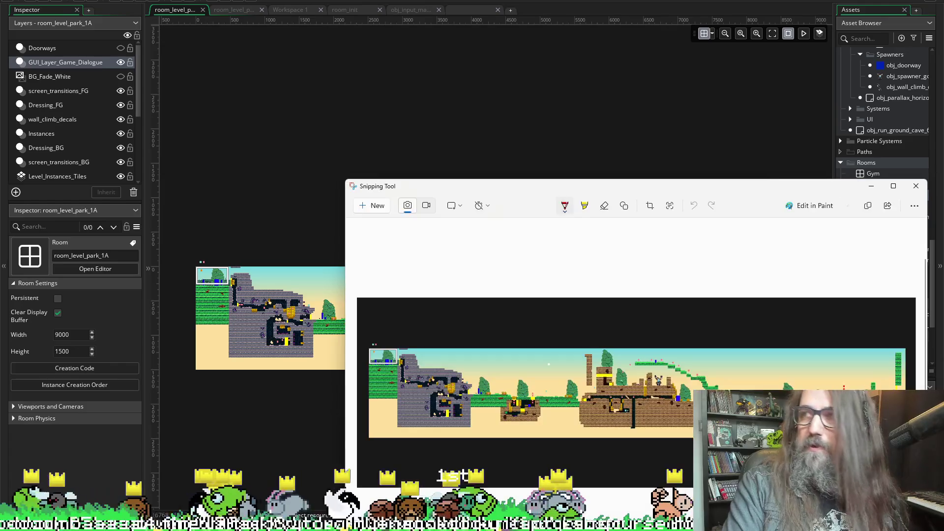
{"action": "key", "text": "alt+Tab"}
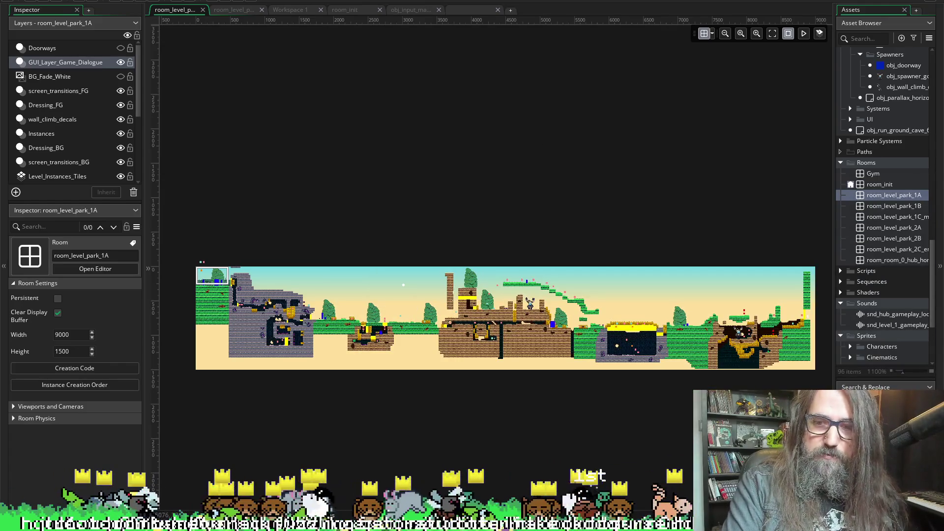
{"action": "key", "text": "alt+Tab"}
{"action": "double_click", "coordinate": [525, 187]}
{"action": "scroll", "coordinate": [375, 249], "scroll_direction": "up", "scroll_amount": 3}
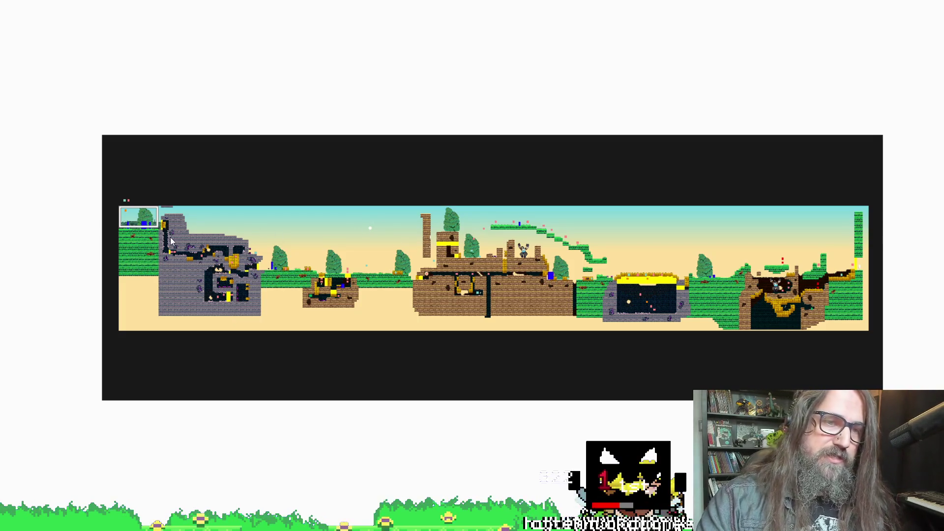
Step: Draw a red route from the level start past the stone structure across the right sections
{"action": "left_click_drag", "start_coordinate": [134, 237], "coordinate": [163, 236]}
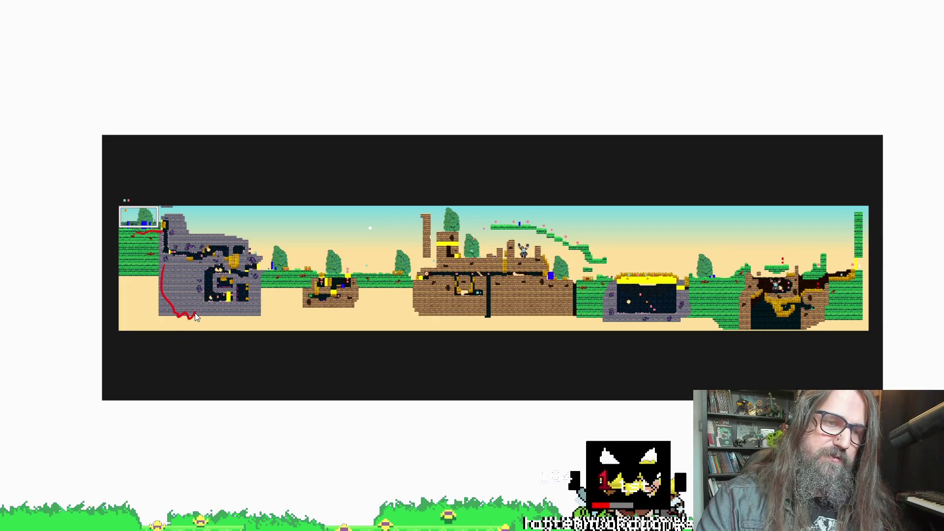
{"action": "left_click_drag", "start_coordinate": [209, 313], "coordinate": [218, 313]}
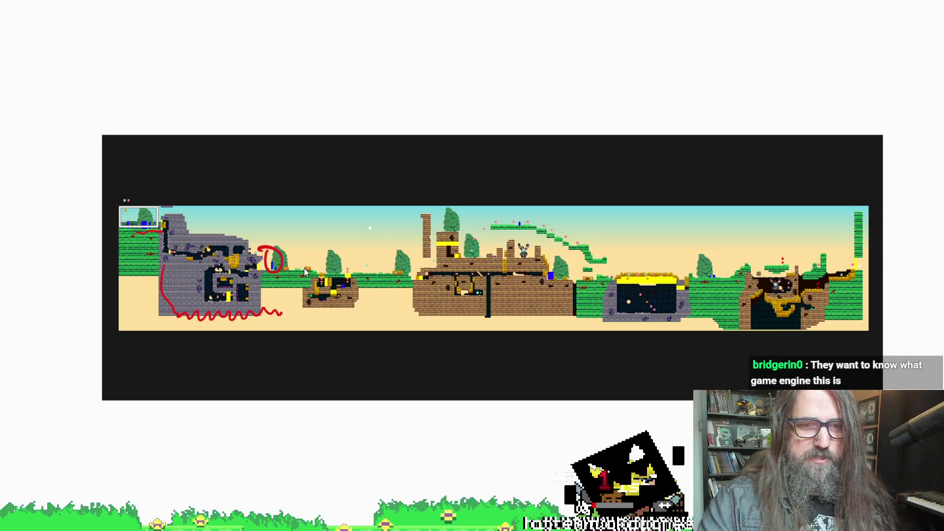
{"action": "left_click_drag", "start_coordinate": [285, 315], "coordinate": [352, 312]}
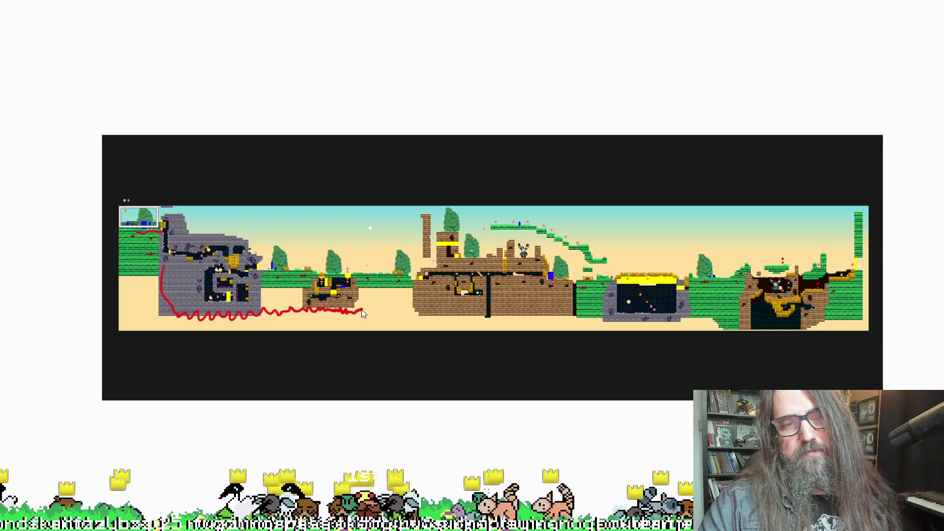
{"action": "mouse_move", "coordinate": [397, 302]}
{"action": "left_mouse_down"}
{"action": "mouse_move", "coordinate": [435, 306]}
{"action": "mouse_move", "coordinate": [451, 294]}
{"action": "mouse_move", "coordinate": [469, 317]}
{"action": "mouse_move", "coordinate": [496, 288]}
{"action": "mouse_move", "coordinate": [521, 292]}
{"action": "mouse_move", "coordinate": [528, 306]}
{"action": "mouse_move", "coordinate": [521, 231]}
{"action": "mouse_move", "coordinate": [562, 224]}
{"action": "left_mouse_up"}
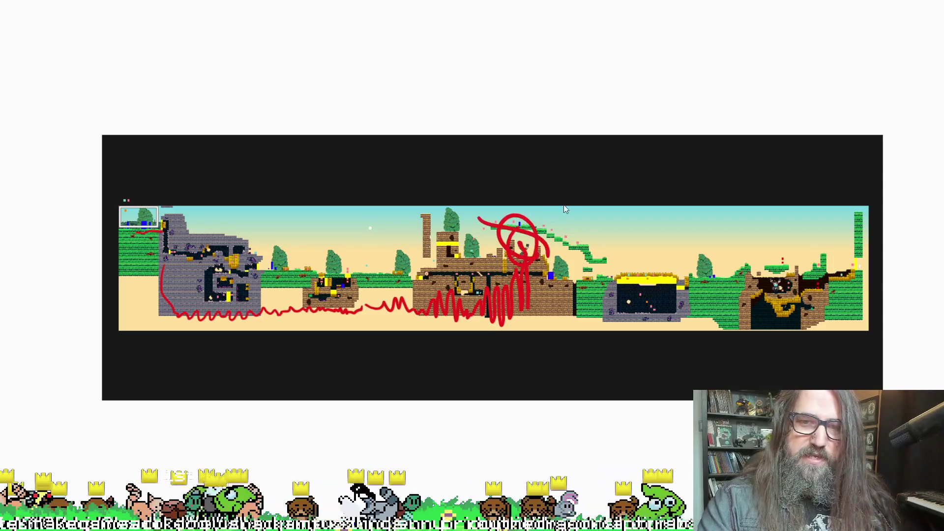
{"action": "key", "text": "ctrl+z"}
{"action": "key", "text": "ctrl+z"}
{"action": "key", "text": "ctrl+z"}
{"action": "mouse_move", "coordinate": [527, 301]}
{"action": "left_mouse_down"}
{"action": "mouse_move", "coordinate": [542, 312]}
{"action": "mouse_move", "coordinate": [566, 292]}
{"action": "mouse_move", "coordinate": [610, 295]}
{"action": "left_mouse_up"}
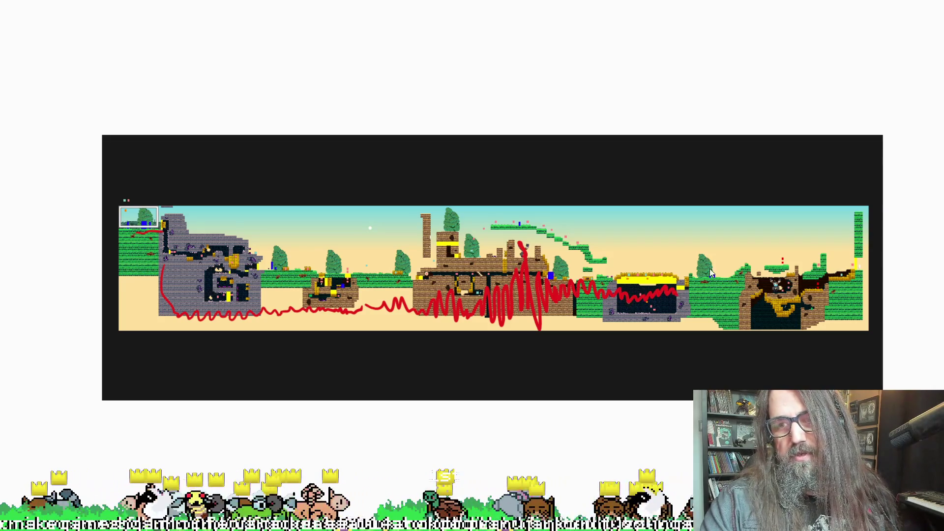
{"action": "mouse_move", "coordinate": [700, 296]}
{"action": "left_mouse_down"}
{"action": "mouse_move", "coordinate": [738, 295]}
{"action": "mouse_move", "coordinate": [767, 280]}
{"action": "mouse_move", "coordinate": [841, 287]}
{"action": "left_mouse_up"}
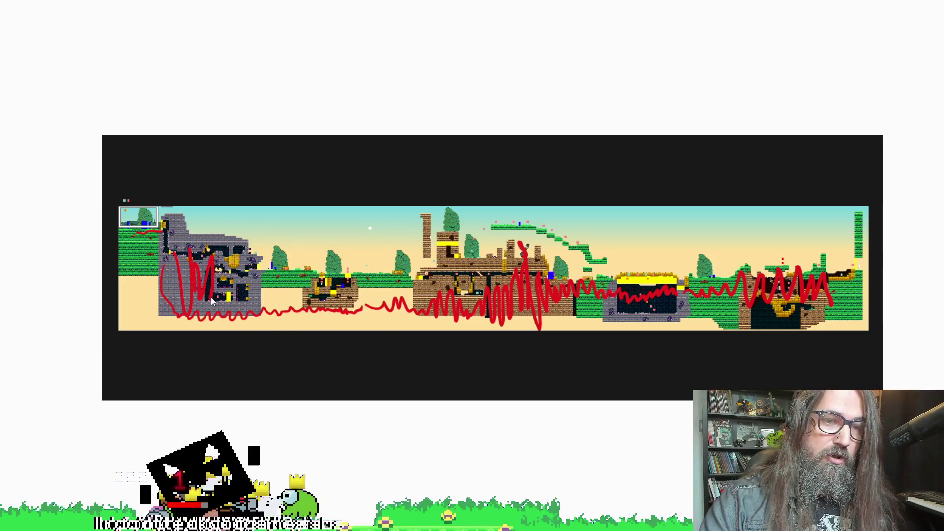
Step: Redraw the red scribbles over the grey stone structure and undo the extra upper strokes
{"action": "key", "text": "ctrl+z"}
{"action": "left_click_drag", "start_coordinate": [162, 279], "coordinate": [273, 297]}
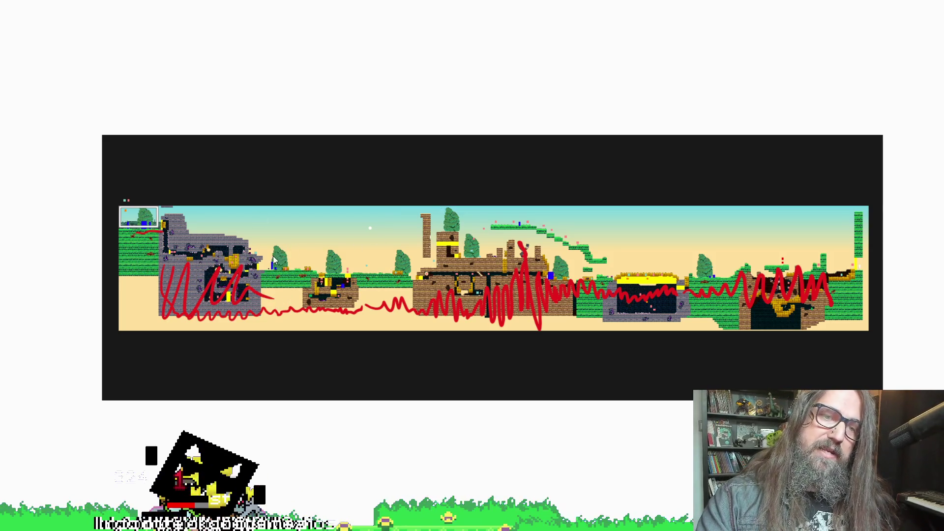
{"action": "left_click_drag", "start_coordinate": [341, 255], "coordinate": [345, 257]}
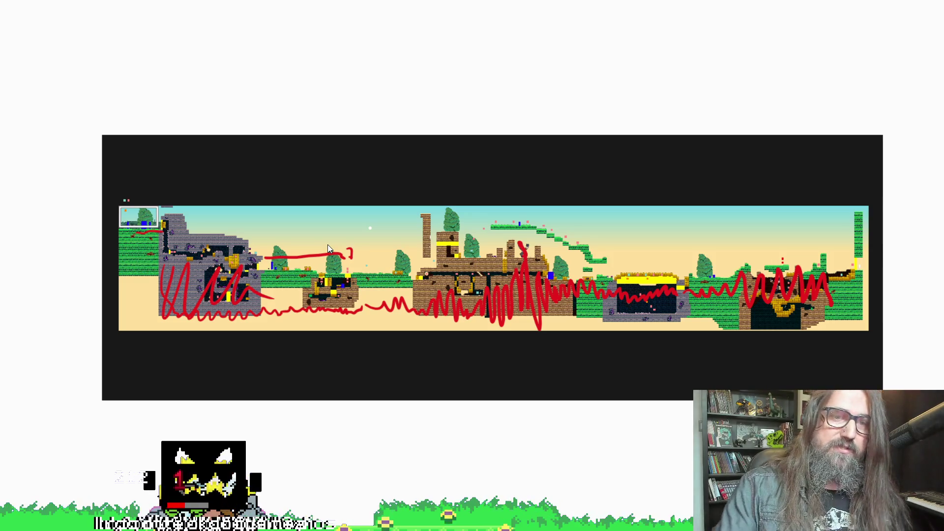
{"action": "left_click_drag", "start_coordinate": [353, 255], "coordinate": [373, 259]}
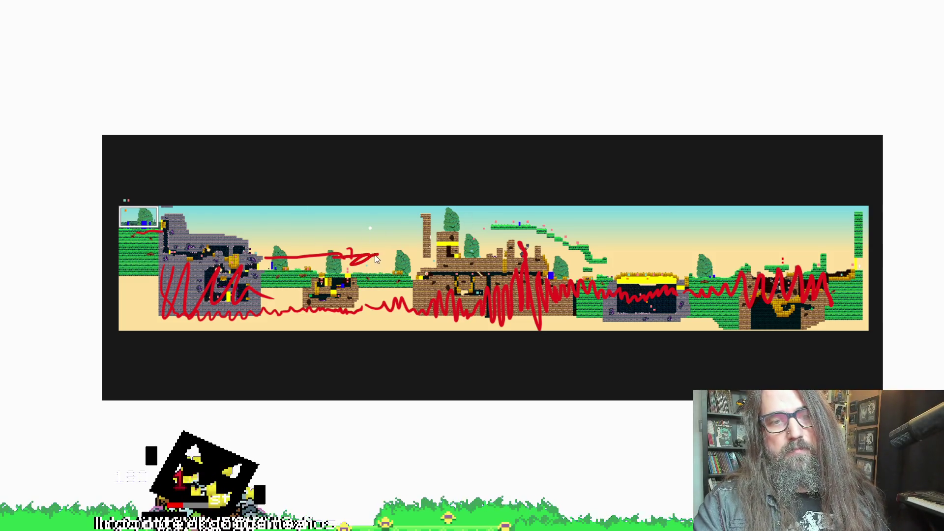
{"action": "key", "text": "ctrl+z"}
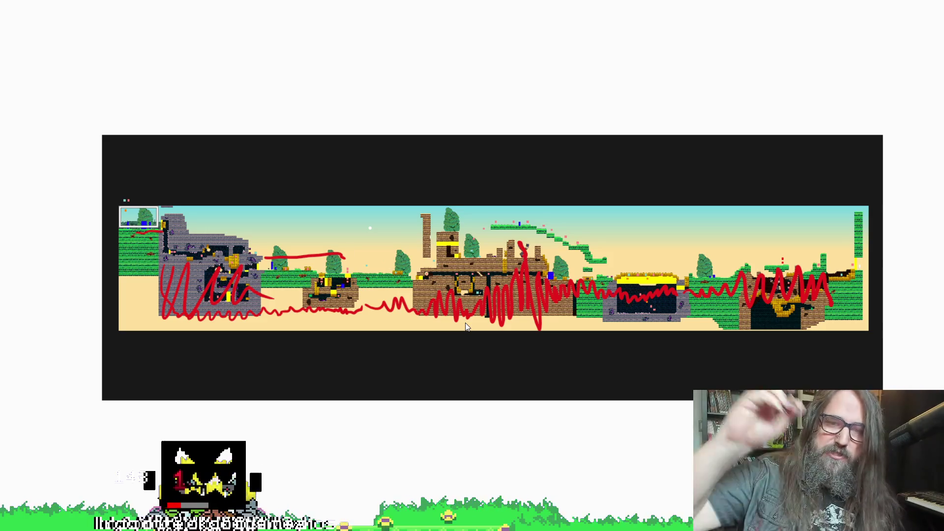
{"action": "key", "text": "ctrl+z"}
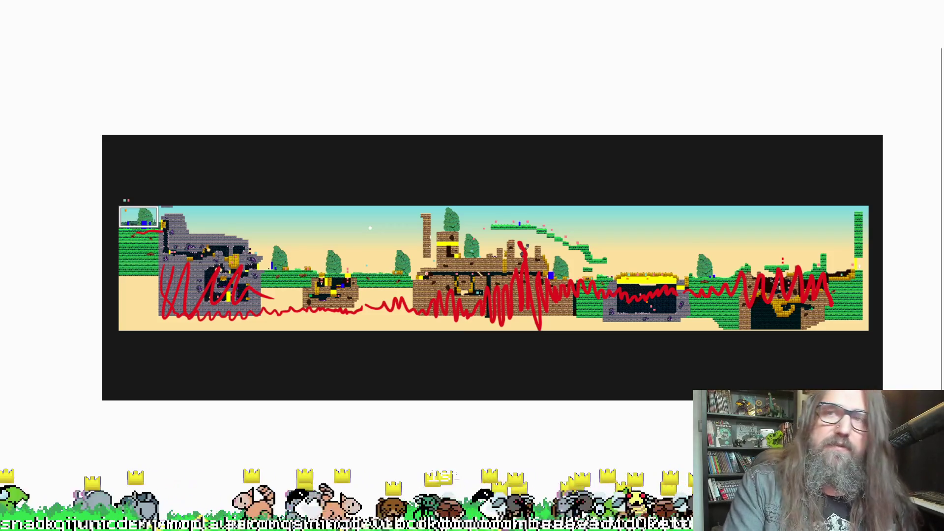
Step: Close the annotated snapshot and switch back to the GameMaker room editor
{"action": "key", "text": "Escape"}
{"action": "key", "text": "alt+Tab"}
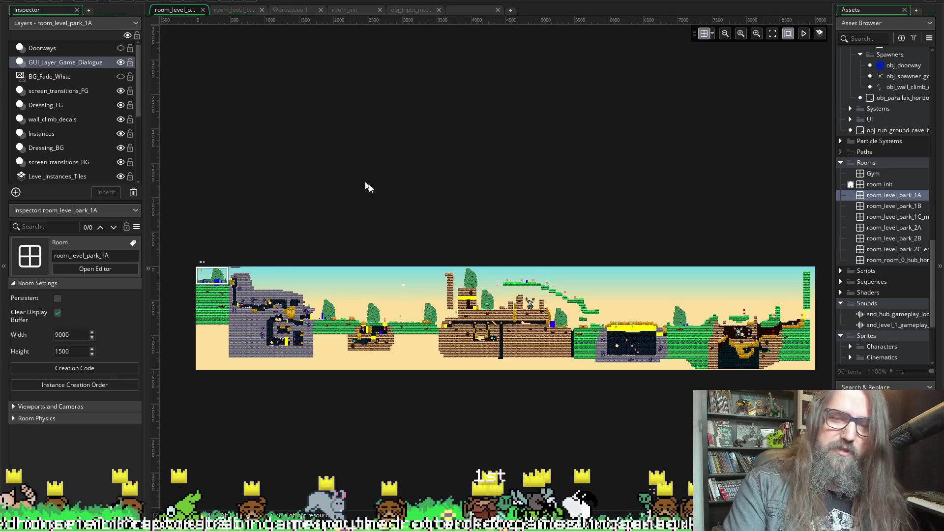
Step: Recentre the room view, then build and run the game with F5
{"action": "scroll", "coordinate": [418, 150], "scroll_direction": "down", "scroll_amount": 3}
{"action": "scroll", "coordinate": [417, 150], "scroll_direction": "right", "scroll_amount": 2}
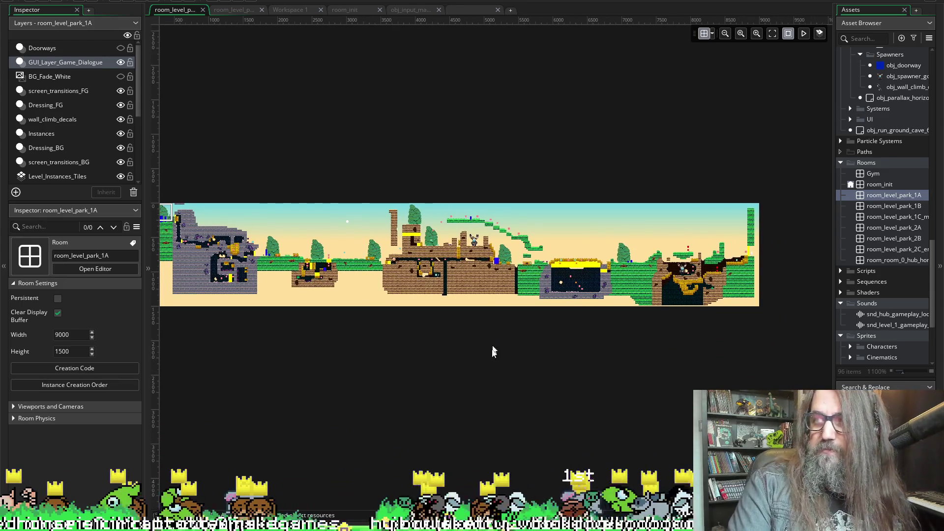
{"action": "scroll", "coordinate": [425, 357], "scroll_direction": "up", "scroll_amount": 2}
{"action": "scroll", "coordinate": [425, 357], "scroll_direction": "left", "scroll_amount": 1}
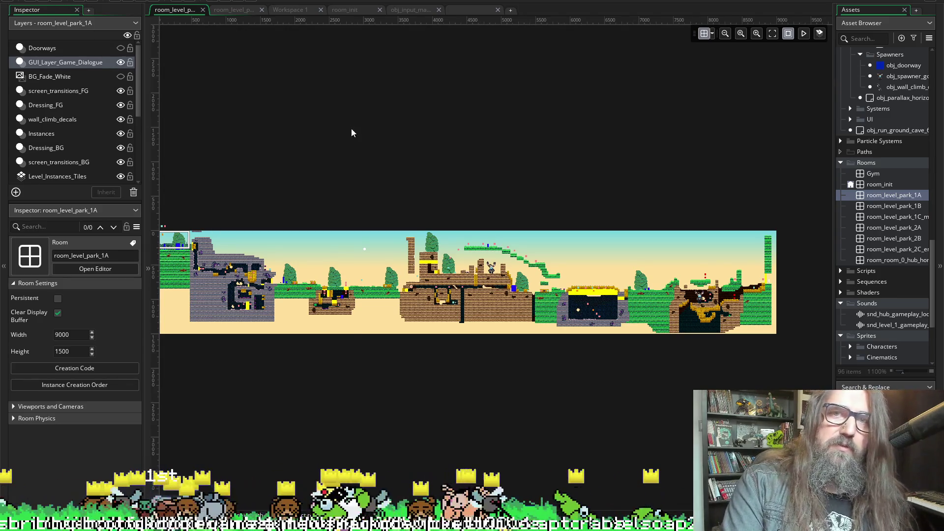
{"action": "left_click_drag", "start_coordinate": [350, 132], "coordinate": [399, 130]}
{"action": "left_click_drag", "start_coordinate": [518, 134], "coordinate": [493, 109]}
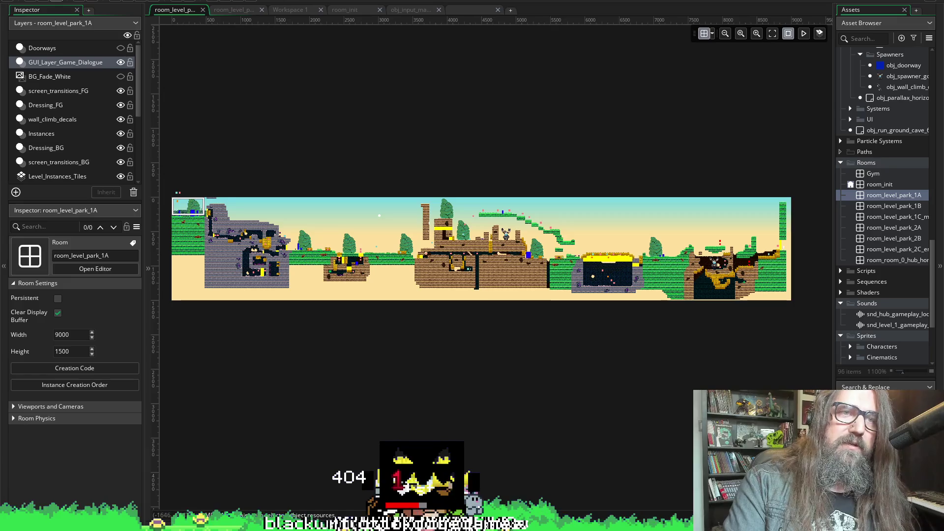
{"action": "key", "text": "F5"}
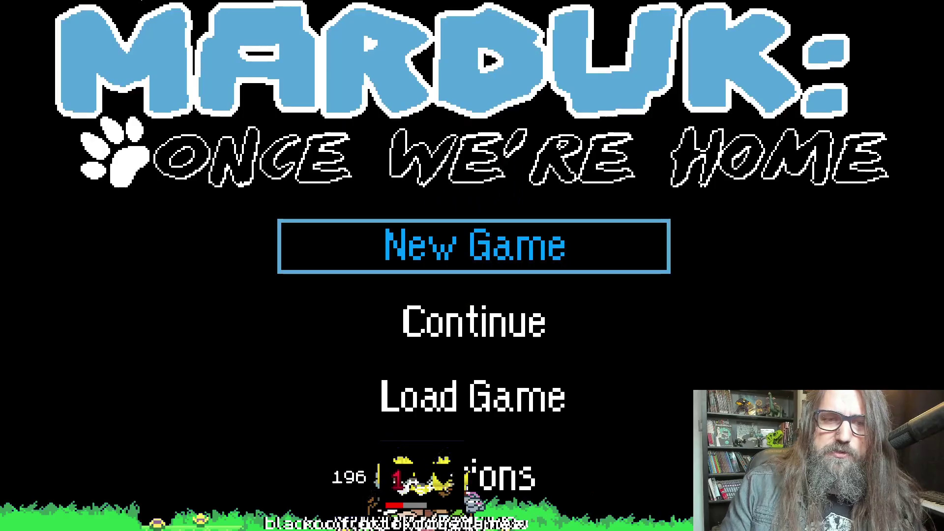
Step: Choose Continue on the title menu to resume the saved game
{"action": "key", "text": "Down"}
{"action": "key", "text": "Down"}
{"action": "key", "text": "Up"}
{"action": "key", "text": "Return"}
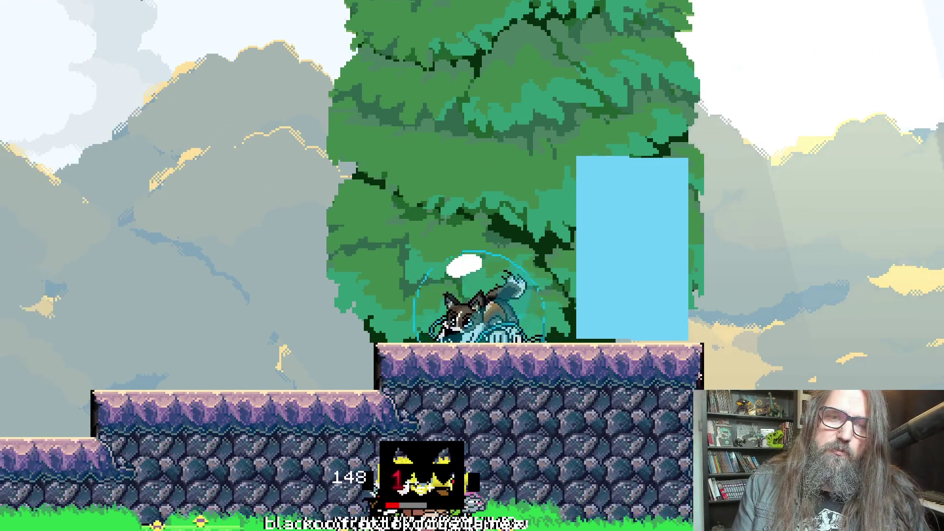
Step: Open the pause menu's map and load level 1-1A
{"action": "key", "text": "Escape"}
{"action": "key", "text": "r"}
{"action": "key", "text": "Right"}
{"action": "key", "text": "Right"}
{"action": "key", "text": "Right"}
{"action": "key", "text": "Down"}
{"action": "key", "text": "Left"}
{"action": "key", "text": "Left"}
{"action": "key", "text": "Up"}
{"action": "key", "text": "Right"}
{"action": "key", "text": "Right"}
{"action": "key", "text": "Left"}
{"action": "key", "text": "Left"}
{"action": "key", "text": "Return"}
Step: Run and dash right through the forest and cave, climbing the vertical shaft
{"action": "key", "text": "Right"}
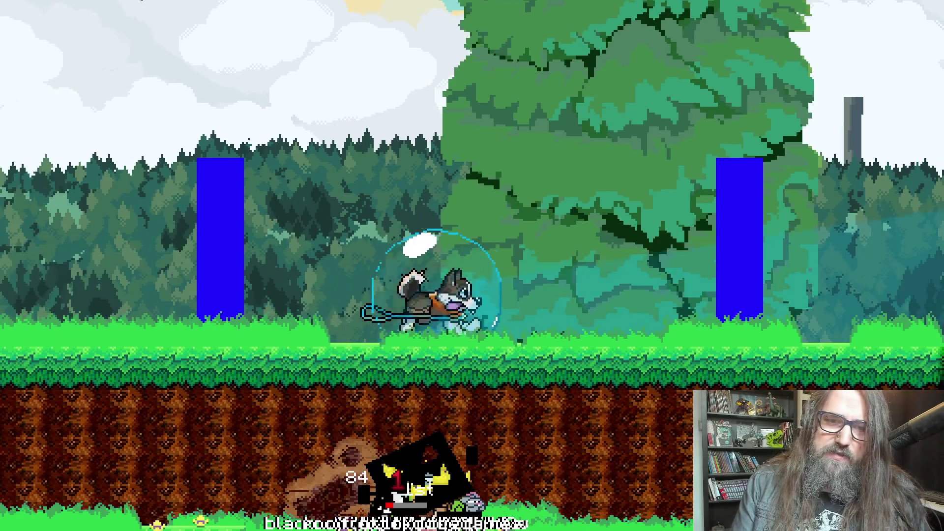
{"action": "key", "text": "Right"}
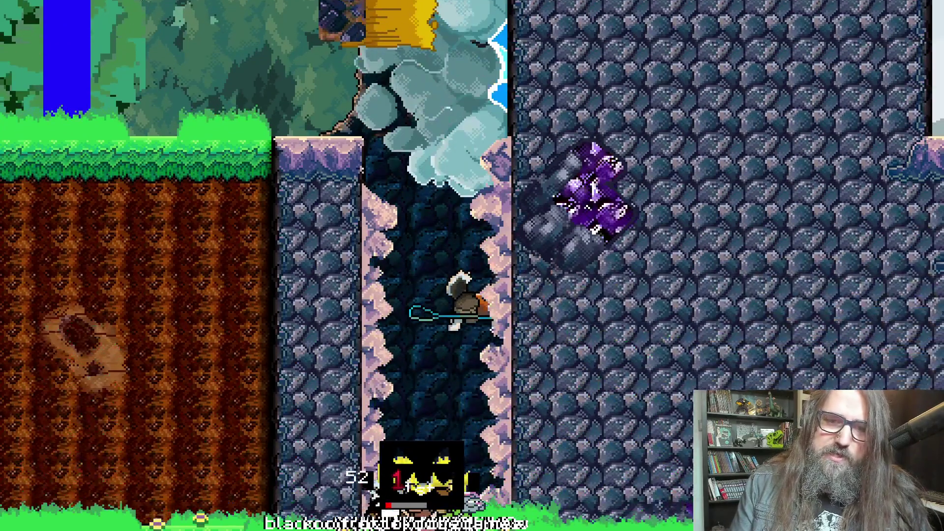
{"action": "key", "text": "Right"}
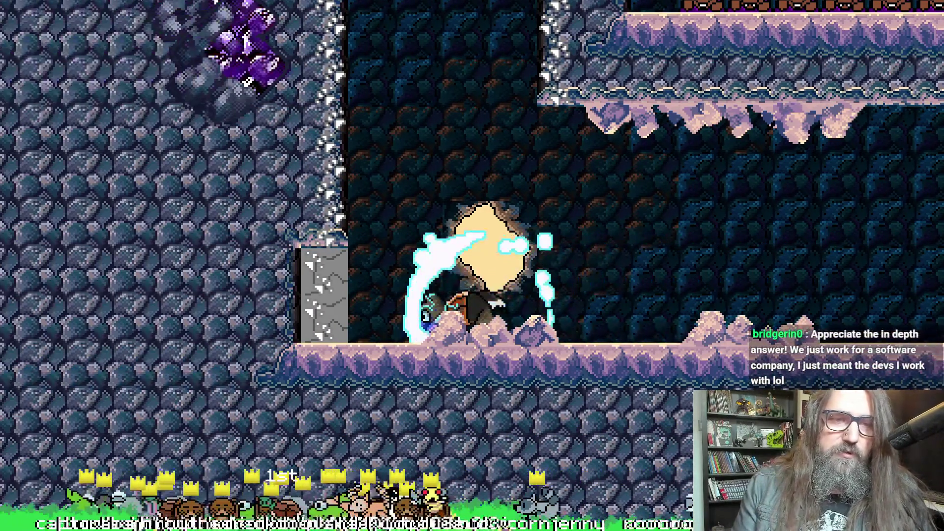
{"action": "key", "text": "Right"}
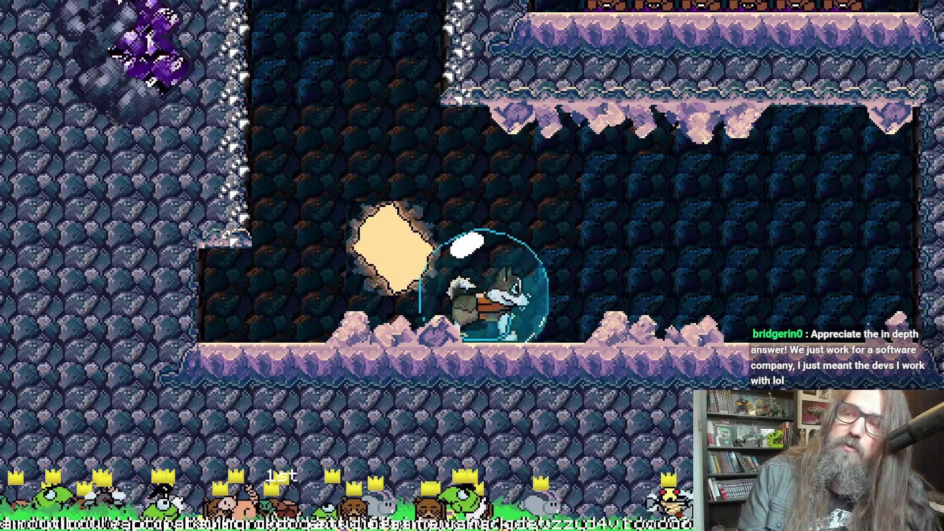
{"action": "key", "text": "Left"}
{"action": "key", "text": "Up"}
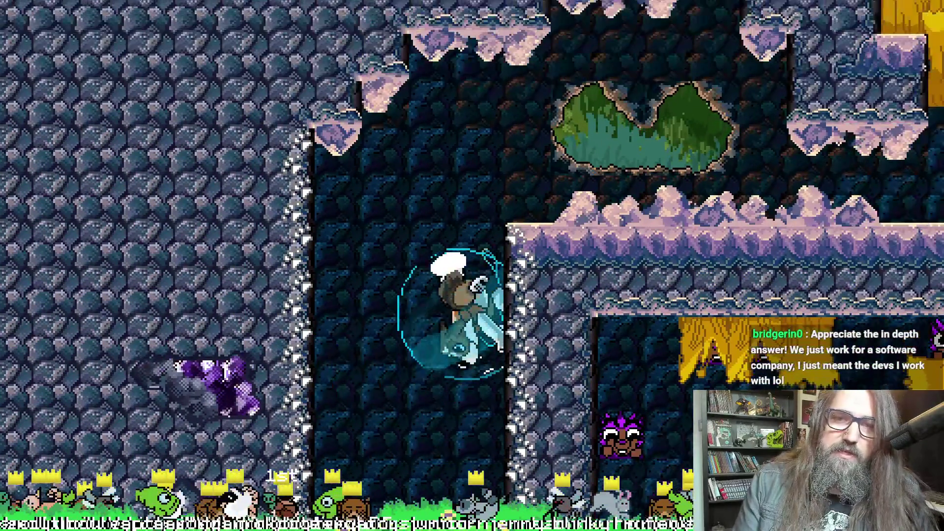
{"action": "key", "text": "Right"}
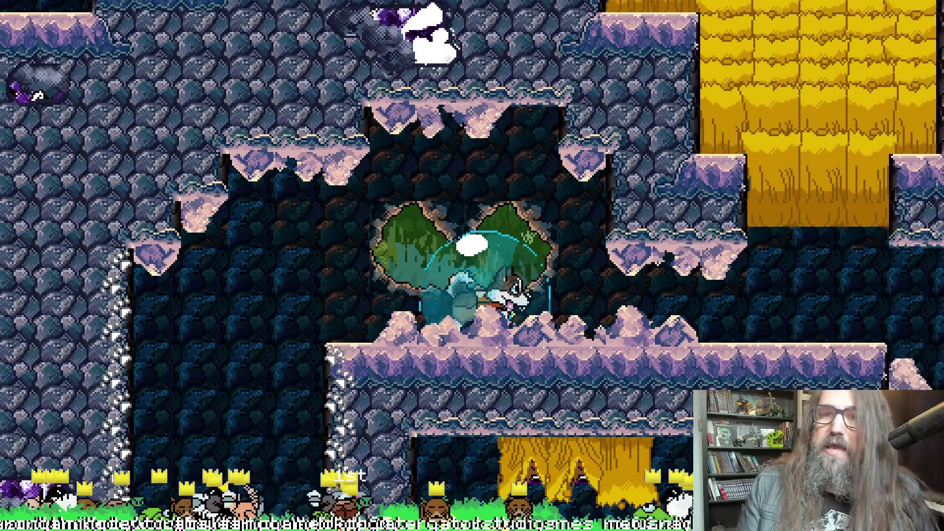
{"action": "key", "text": "Right"}
{"action": "key", "text": "Right"}
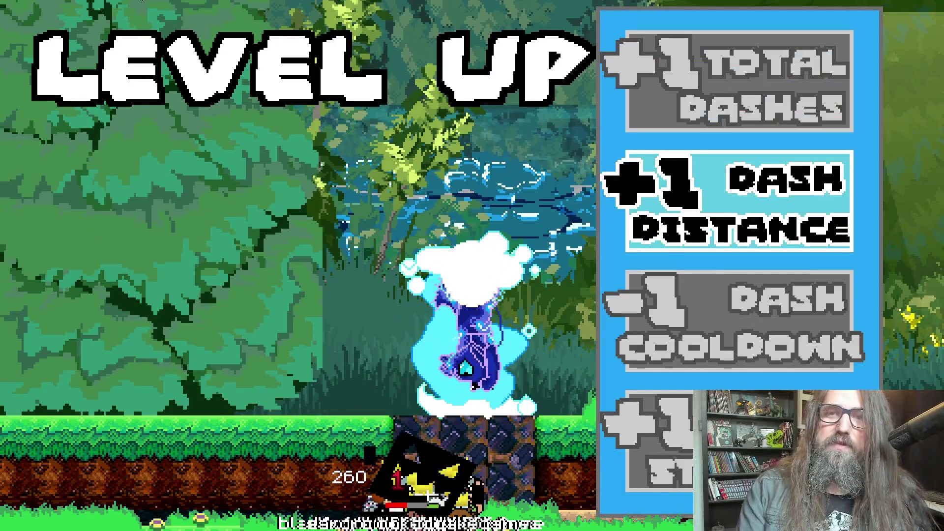
Step: Steer the bubbled character left along the ledges, then exit fullscreen with F11
{"action": "key", "text": "Left"}
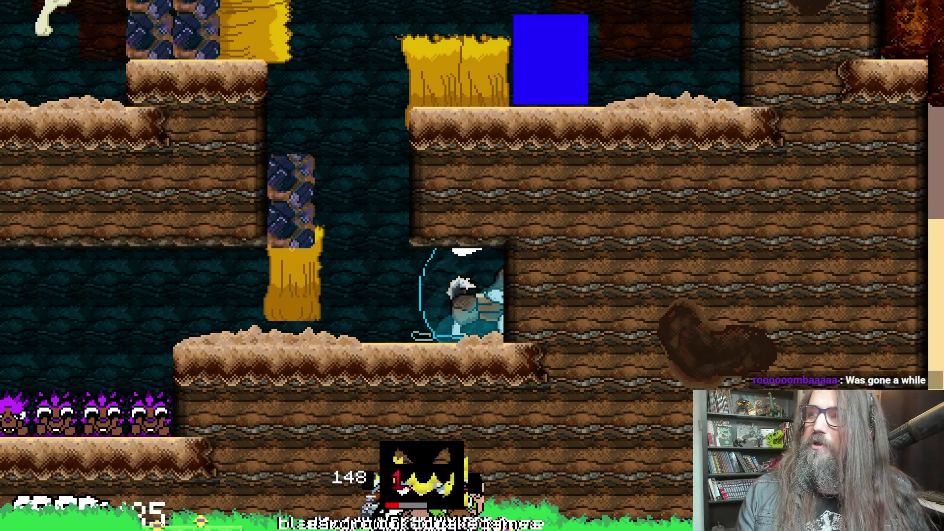
{"action": "key", "text": "Left"}
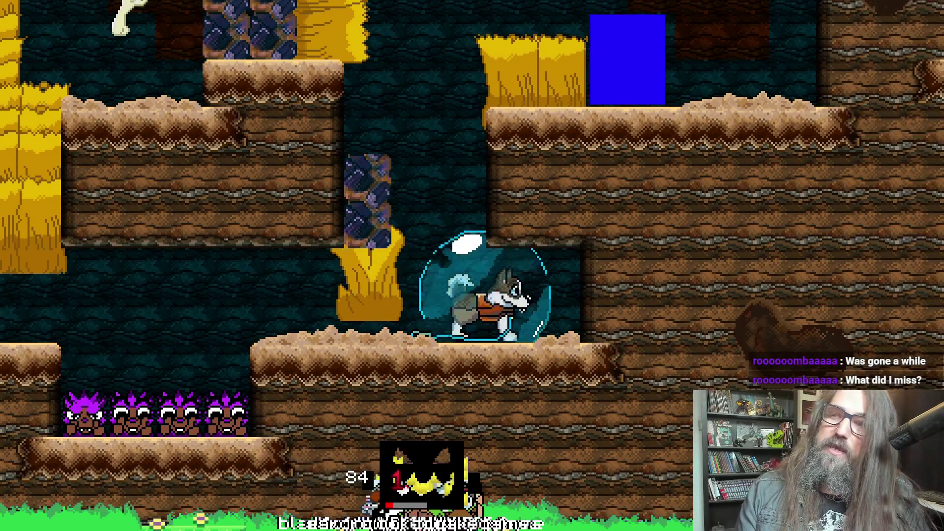
{"action": "key", "text": "Left"}
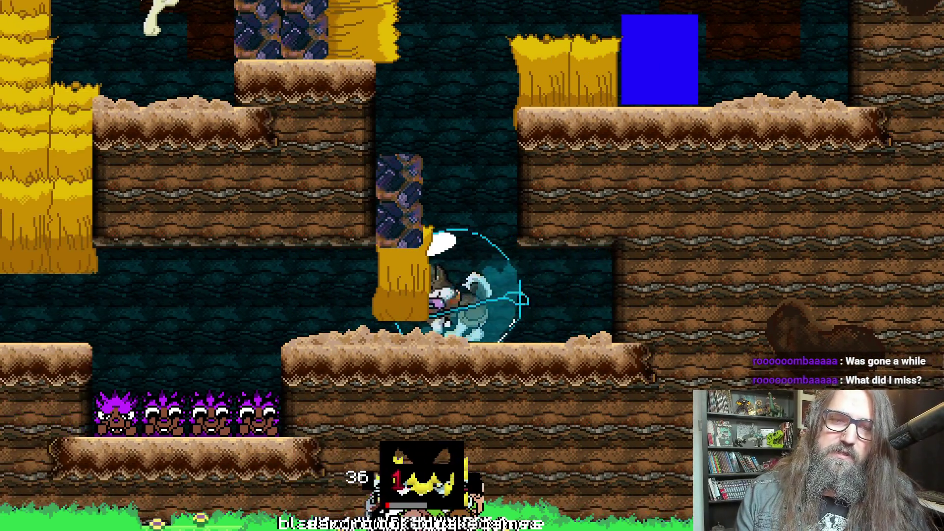
{"action": "key", "text": "Left"}
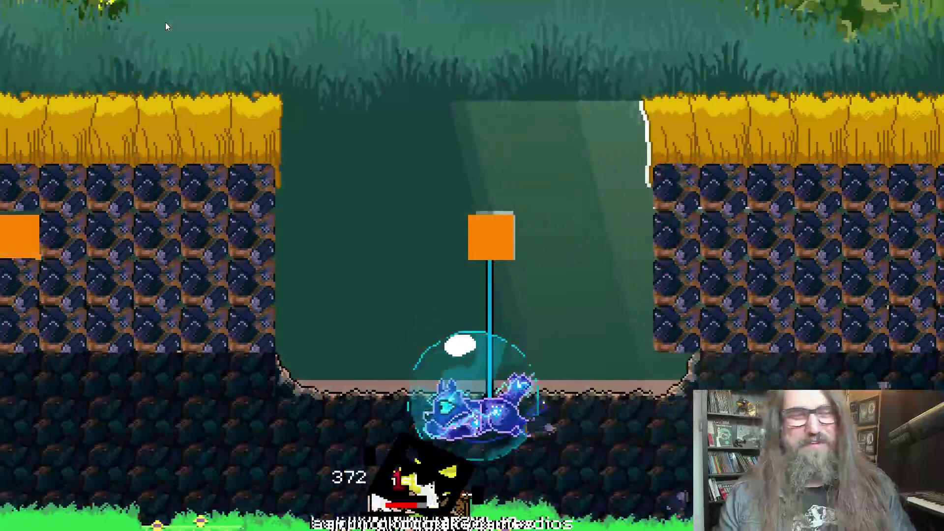
{"action": "key", "text": "F11"}
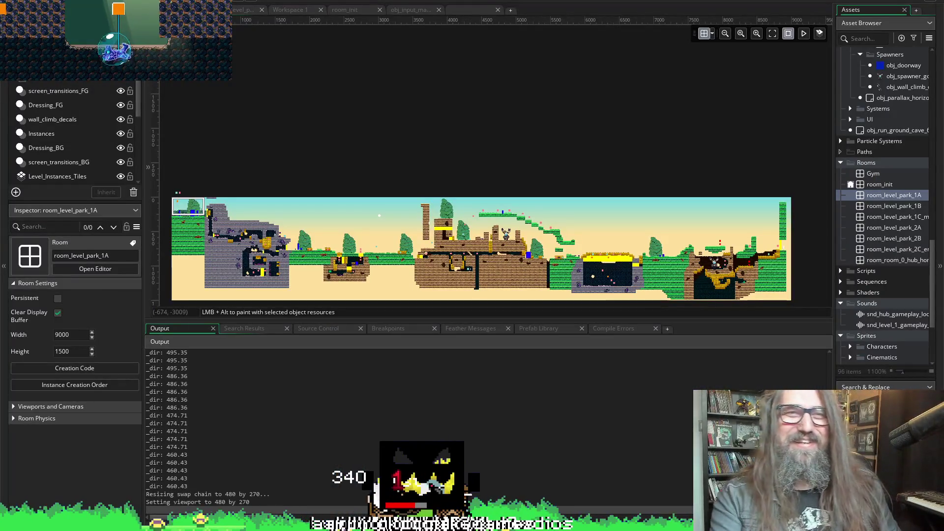
Step: Switch from GameMaker to Aseprite and play the six-frame dust-cloud animation
{"action": "left_click", "coordinate": [439, 44]}
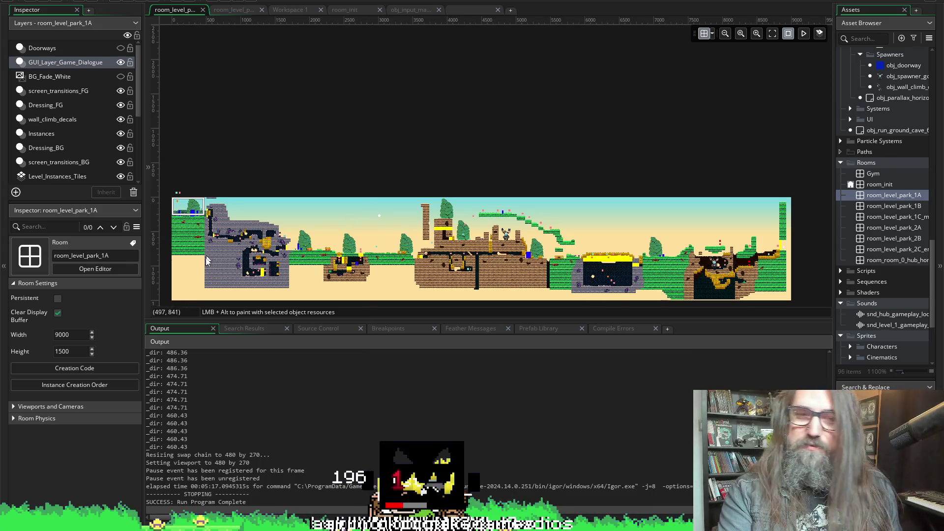
{"action": "scroll", "coordinate": [286, 148], "scroll_direction": "down", "scroll_amount": 3}
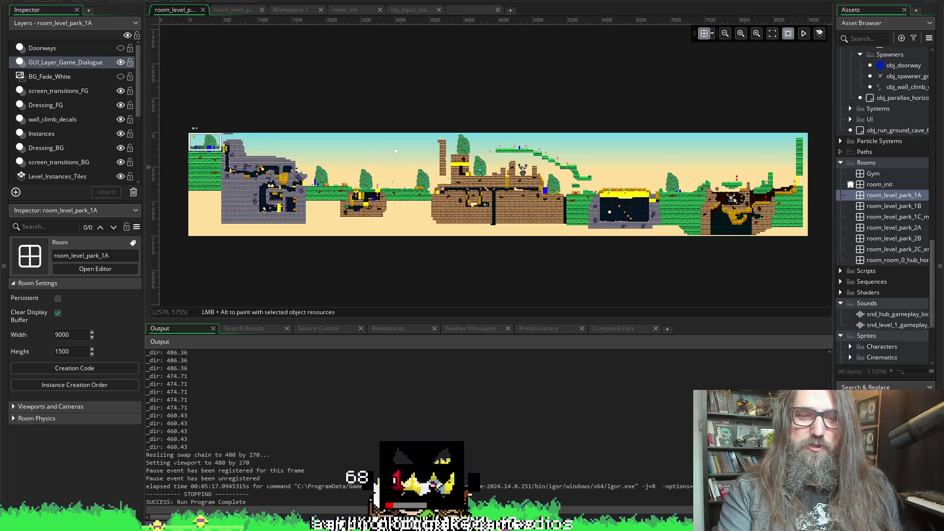
{"action": "key", "text": "alt+Tab"}
{"action": "left_click_drag", "start_coordinate": [279, 269], "coordinate": [271, 252]}
{"action": "key", "text": "Return"}
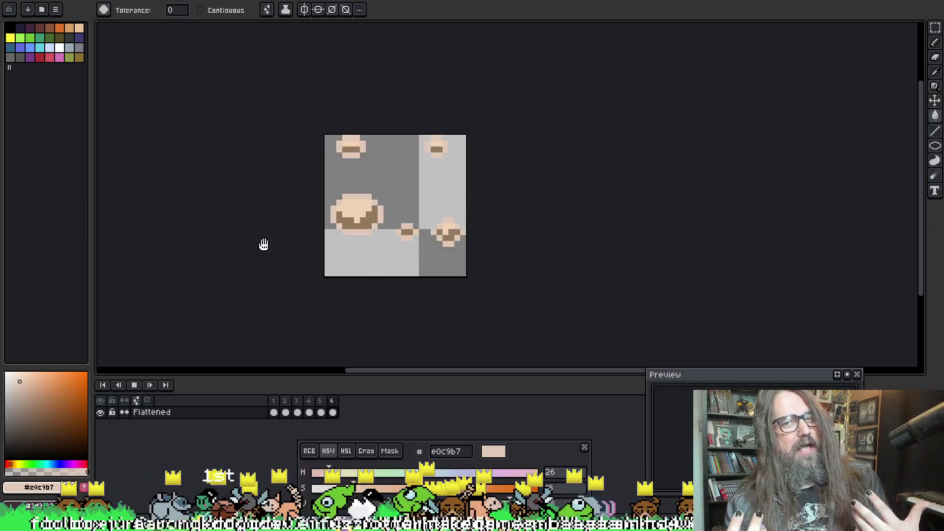
Step: Stop on frame 3, sample the light cream, and fill the puff edges on frames 3 and 5
{"action": "key", "text": "Return"}
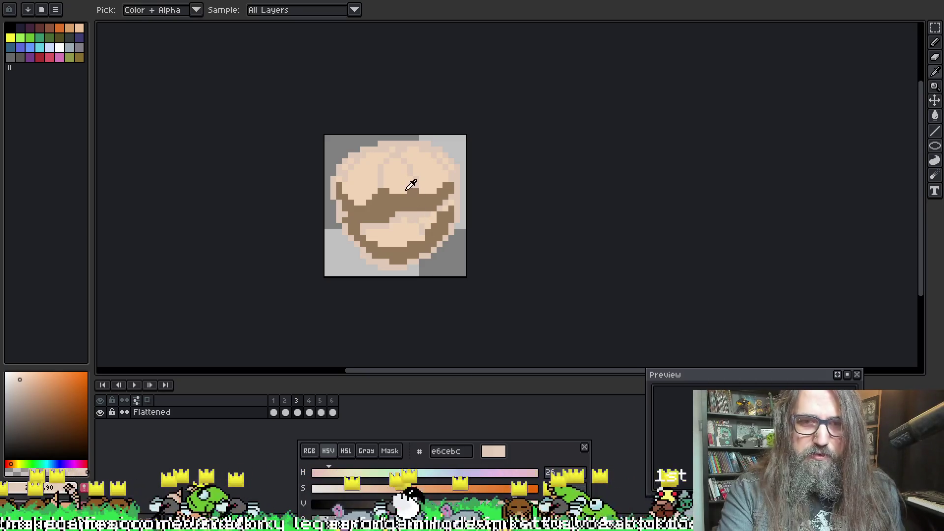
{"action": "left_click", "coordinate": [402, 175], "text": "alt"}
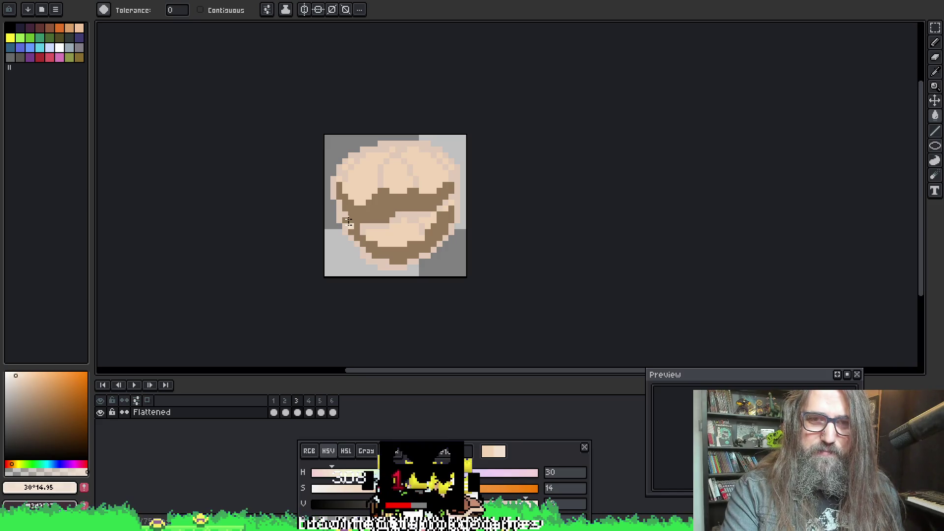
{"action": "left_click", "coordinate": [369, 147]}
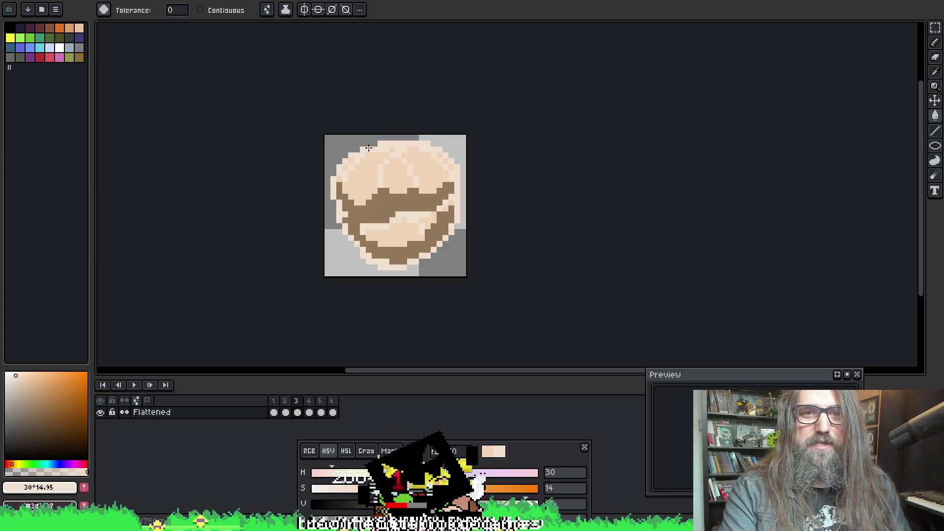
{"action": "key", "text": "Right"}
{"action": "key", "text": "Right"}
{"action": "left_click", "coordinate": [368, 141]}
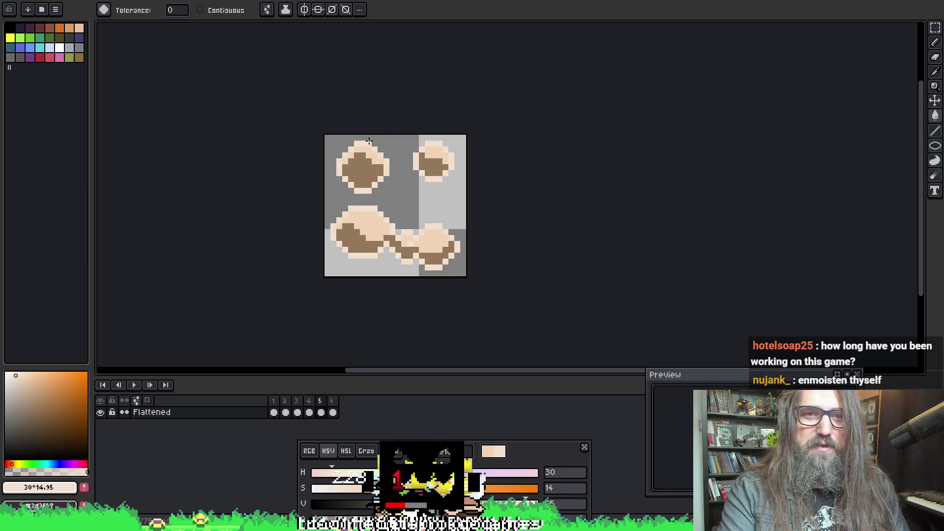
Step: Advance to frame 6 of the dust-cloud animation and undo the latest edit
{"action": "key", "text": "Right"}
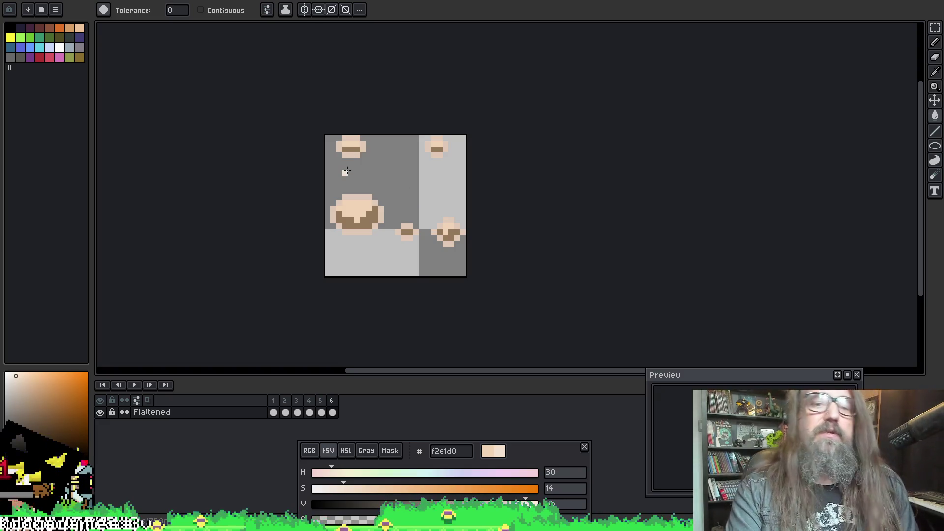
{"action": "key", "text": "ctrl+z"}
Step: Step back and forth through the puff frames, ending on frame 4 with the fill tool
{"action": "key", "text": "Left"}
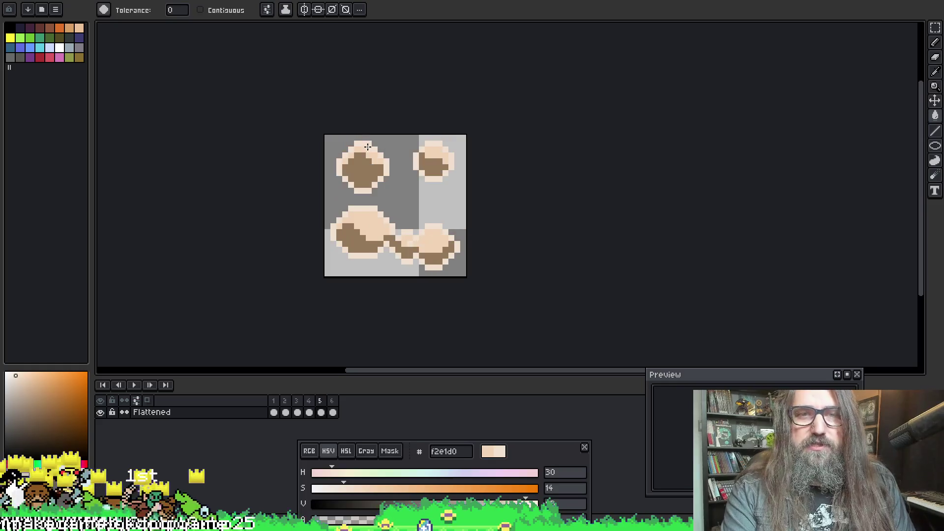
{"action": "key", "text": "Right"}
{"action": "key", "text": "ctrl+y"}
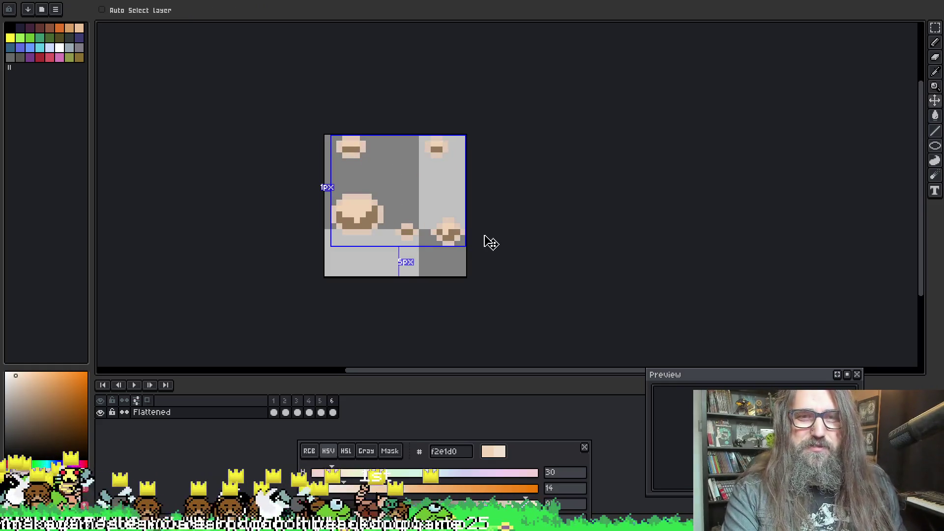
{"action": "key", "text": "m"}
{"action": "key", "text": "Left"}
{"action": "key", "text": "Left"}
{"action": "key", "text": "Left"}
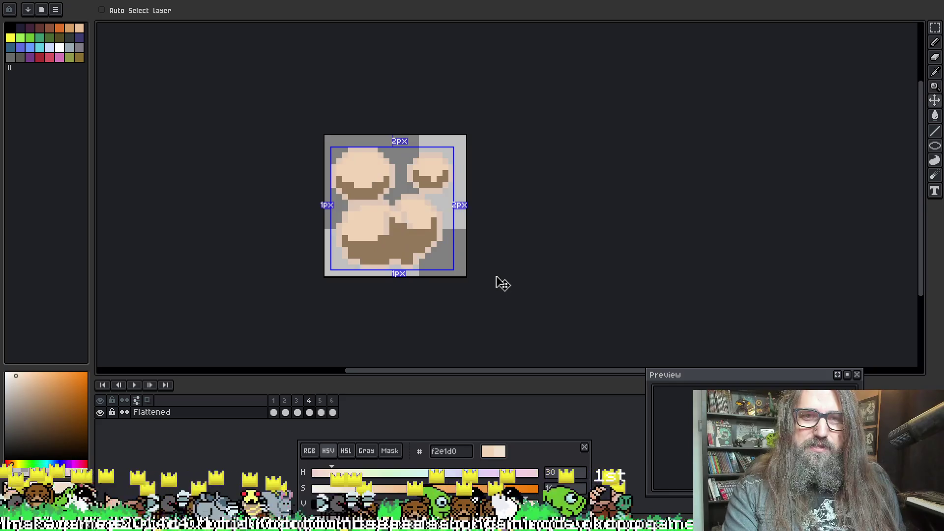
{"action": "key", "text": "End"}
{"action": "key", "text": "Left"}
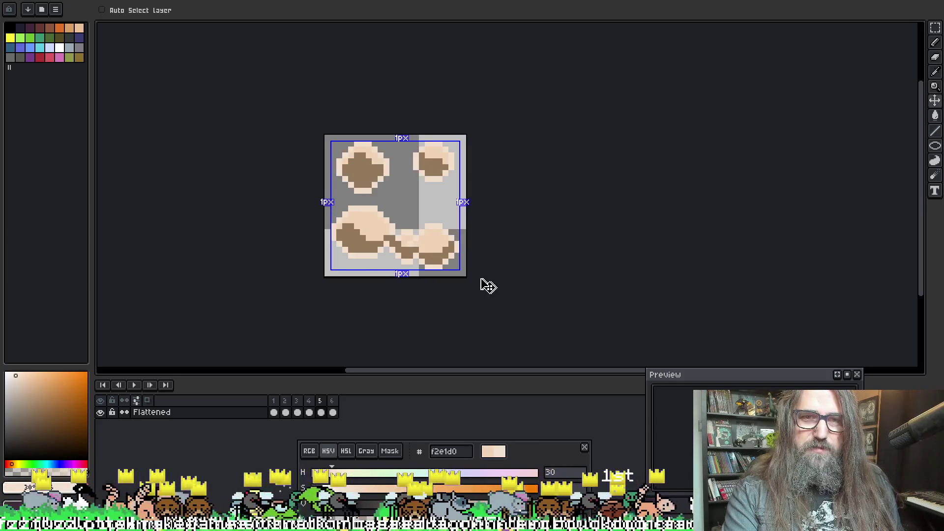
{"action": "key", "text": "Left"}
{"action": "key", "text": "f"}
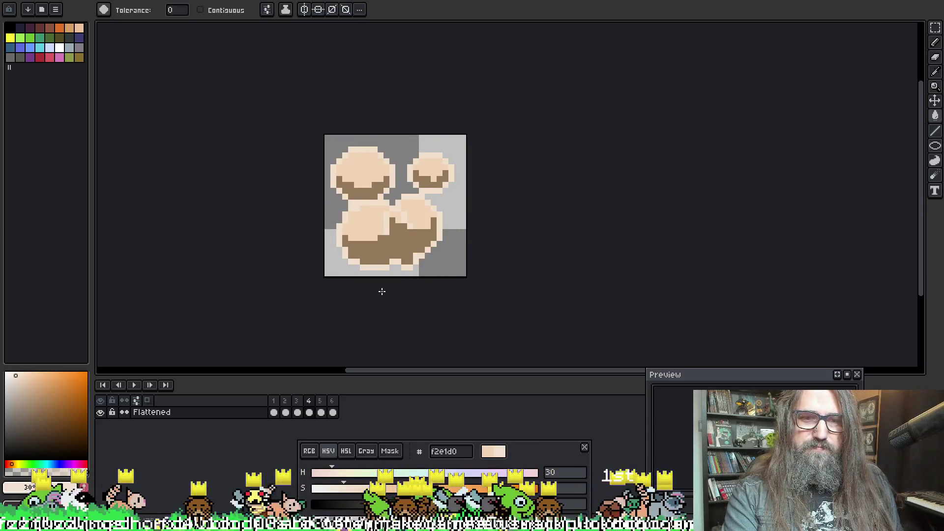
{"action": "key", "text": "m"}
{"action": "key", "text": "Left"}
{"action": "key", "text": "Left"}
{"action": "key", "text": "Left"}
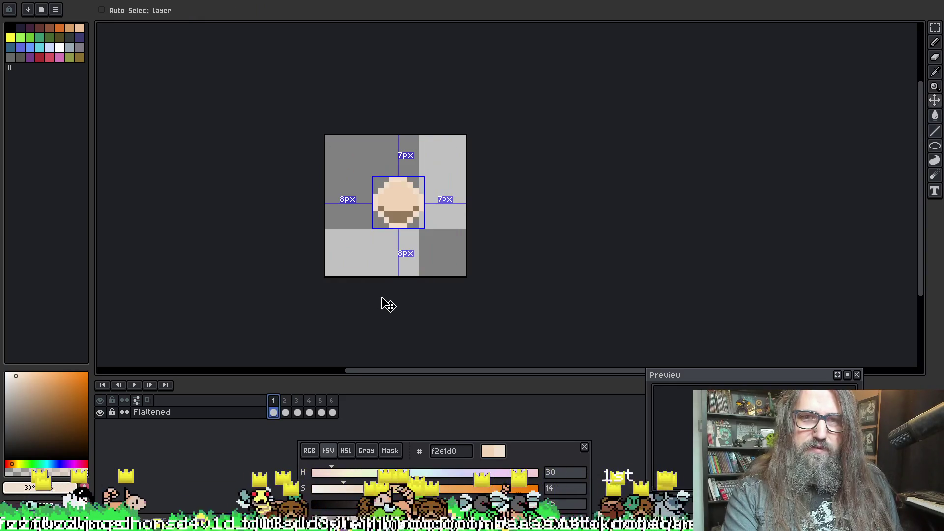
{"action": "key", "text": "Right"}
{"action": "key", "text": "Right"}
{"action": "key", "text": "Right"}
{"action": "key", "text": "f"}
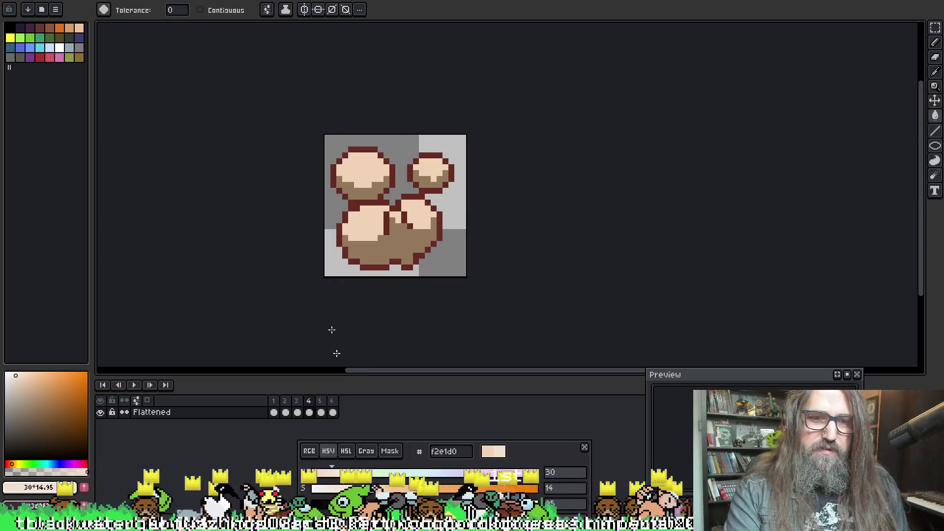
Step: Undo the dark red outline on the puffs and play the animation on loop
{"action": "key", "text": "ctrl+z"}
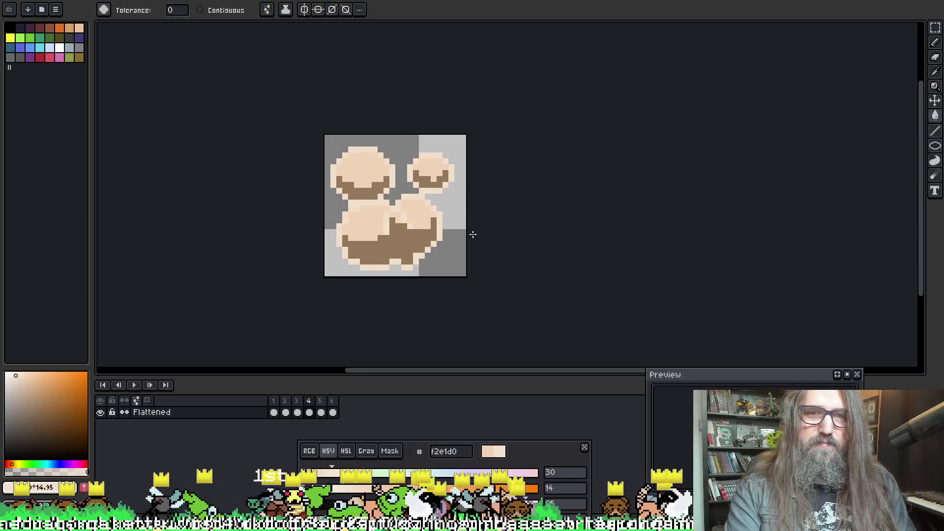
{"action": "key", "text": "Right"}
{"action": "key", "text": "Left"}
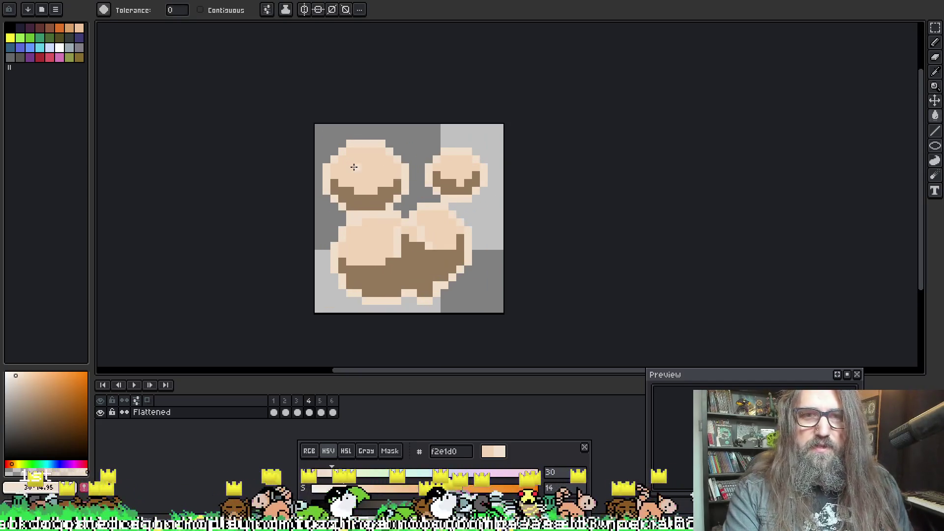
{"action": "scroll", "coordinate": [360, 163], "scroll_direction": "up", "scroll_amount": 3}
{"action": "scroll", "coordinate": [373, 212], "scroll_direction": "down", "scroll_amount": 1}
{"action": "key", "text": "Return"}
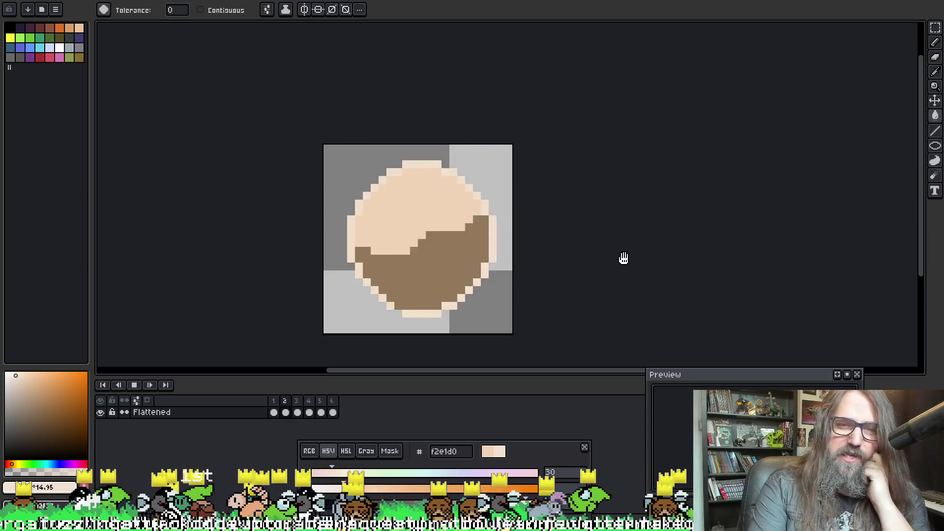
Step: Sample the lighter peach from a puff as the fill colour and return to frame 1
{"action": "left_click_drag", "start_coordinate": [620, 232], "coordinate": [587, 193]}
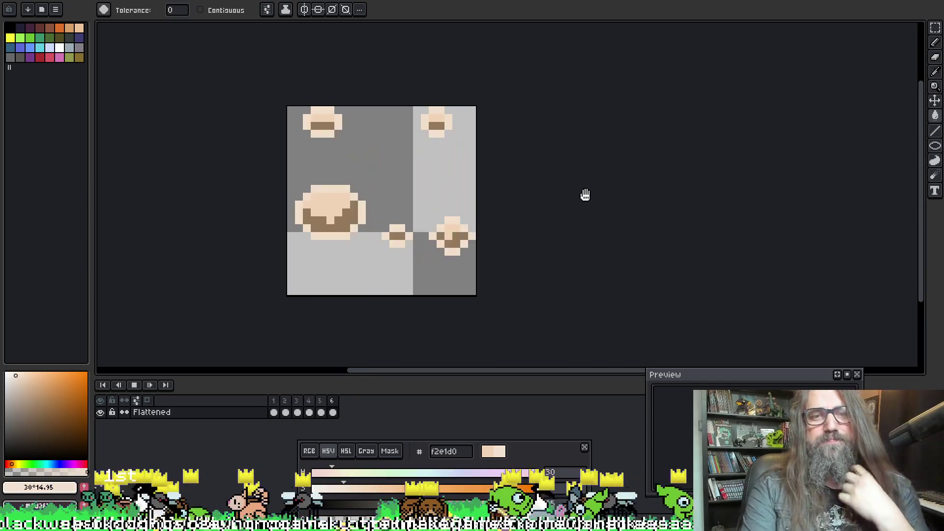
{"action": "scroll", "coordinate": [502, 203], "scroll_direction": "down", "scroll_amount": 5}
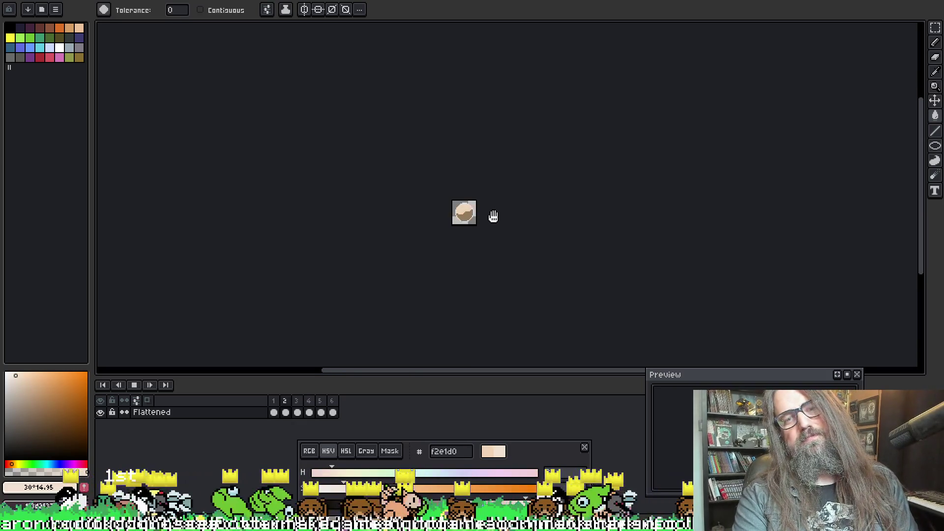
{"action": "scroll", "coordinate": [489, 209], "scroll_direction": "up", "scroll_amount": 4}
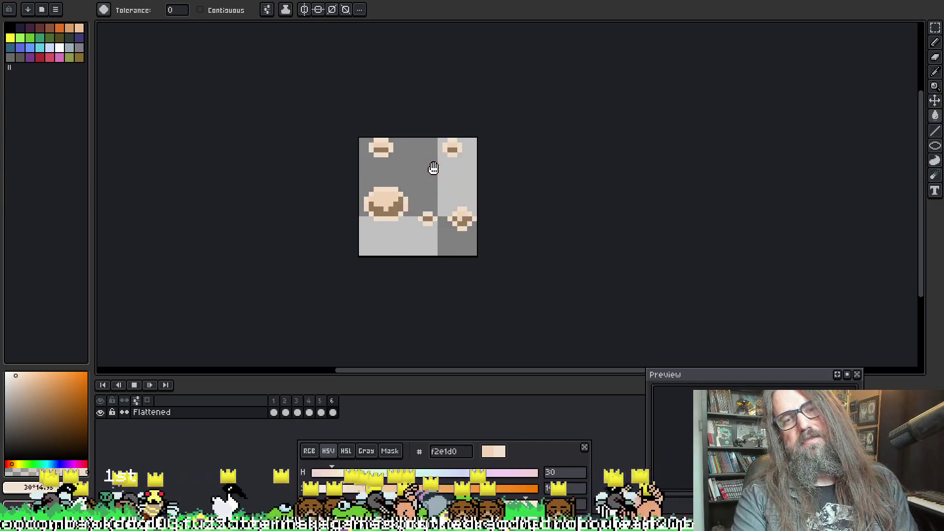
{"action": "scroll", "coordinate": [406, 223], "scroll_direction": "up", "scroll_amount": 1}
{"action": "key", "text": "i"}
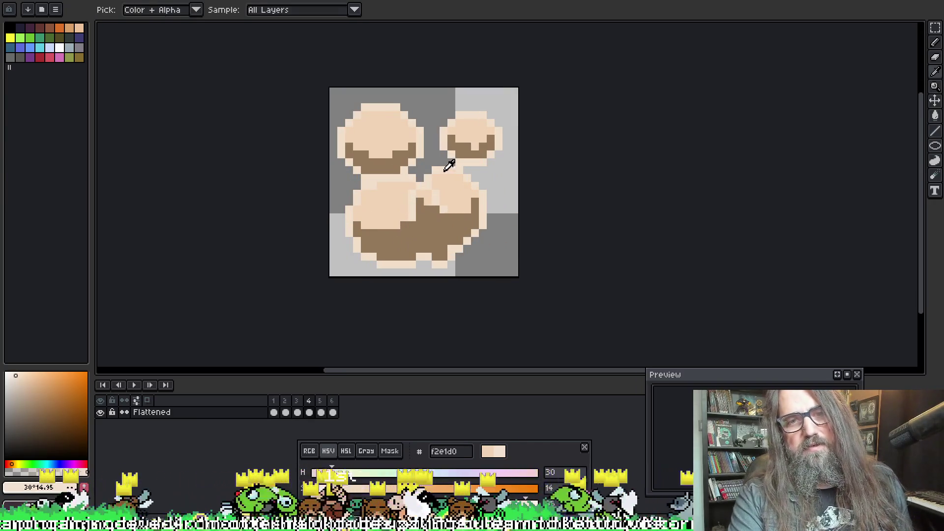
{"action": "left_click", "coordinate": [446, 167]}
{"action": "key", "text": "g"}
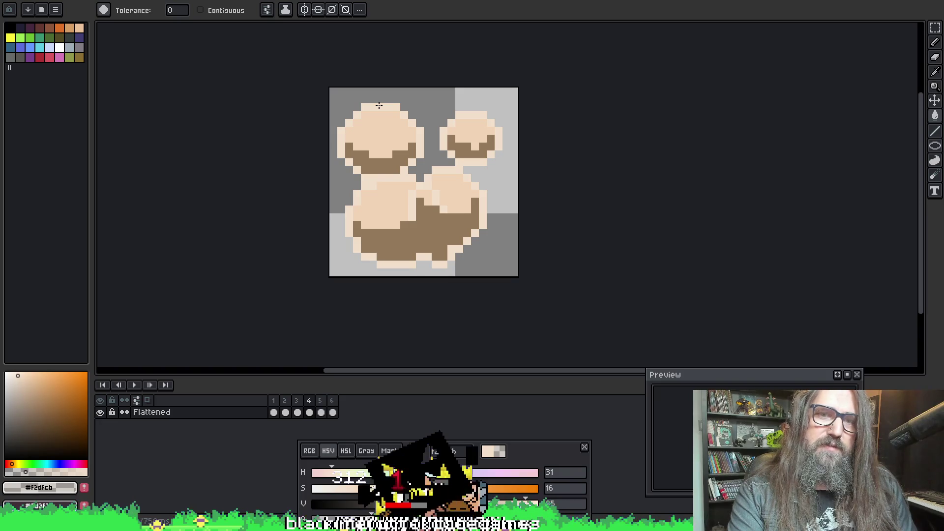
{"action": "key", "text": "m"}
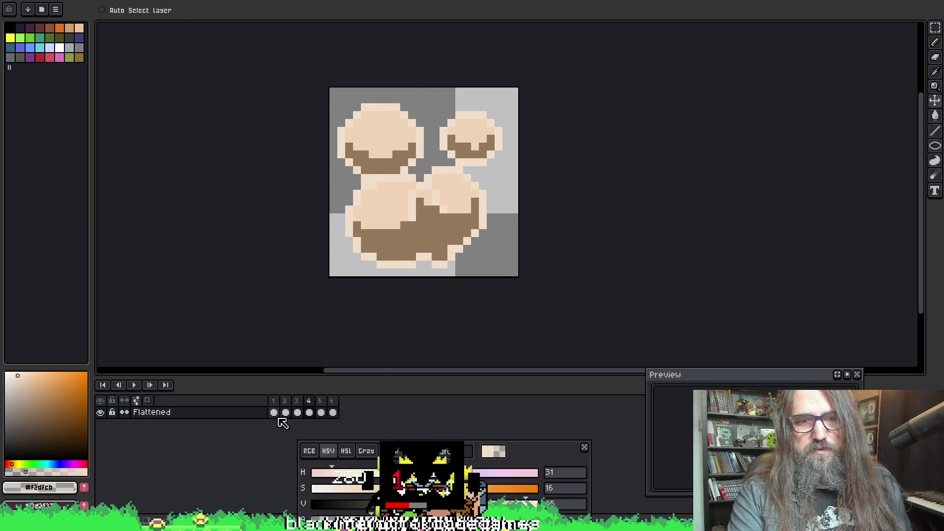
{"action": "left_click", "coordinate": [274, 412]}
Step: Sample the peach #f0d3b6 from the puff as the Paint Bucket colour
{"action": "key", "text": "z"}
{"action": "left_click", "coordinate": [411, 154]}
{"action": "key", "text": "o"}
{"action": "left_click", "coordinate": [444, 216]}
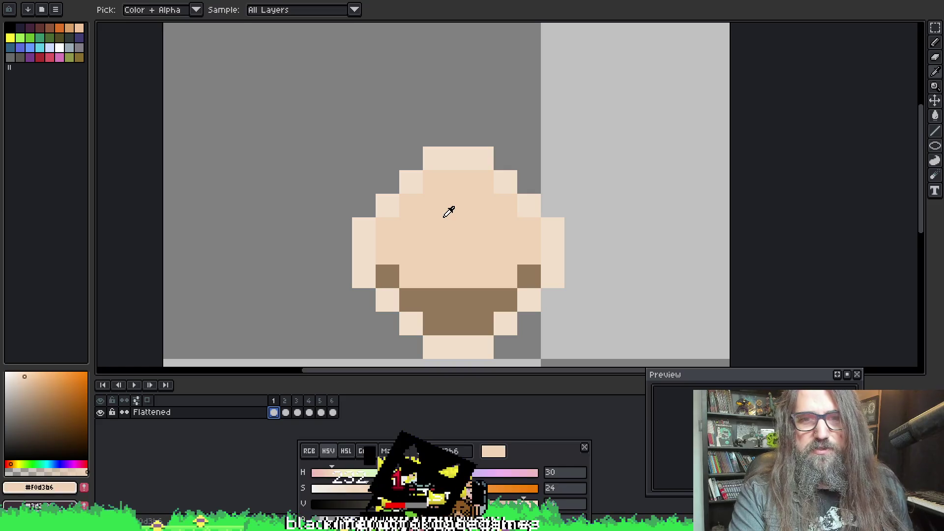
{"action": "key", "text": "g"}
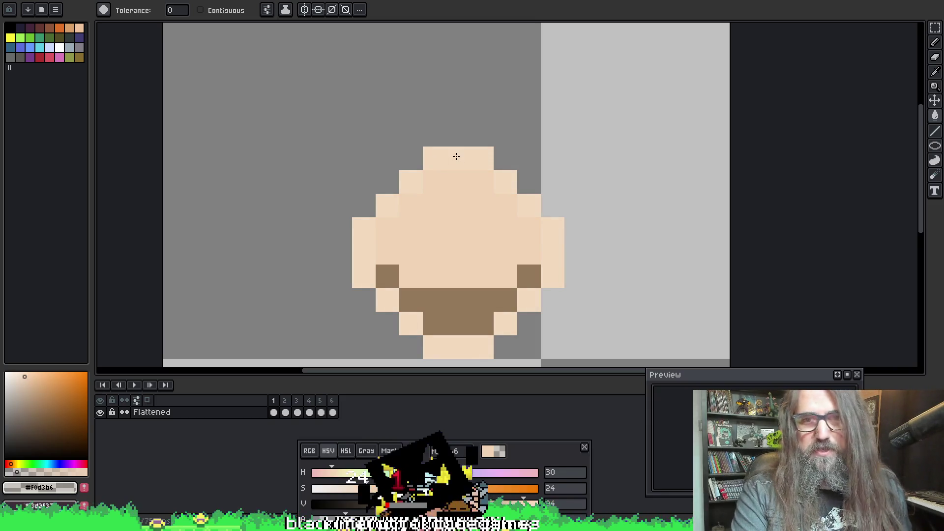
Step: Save the six-frame dust-puff sprite file
{"action": "scroll", "coordinate": [457, 166], "scroll_direction": "down", "scroll_amount": 2}
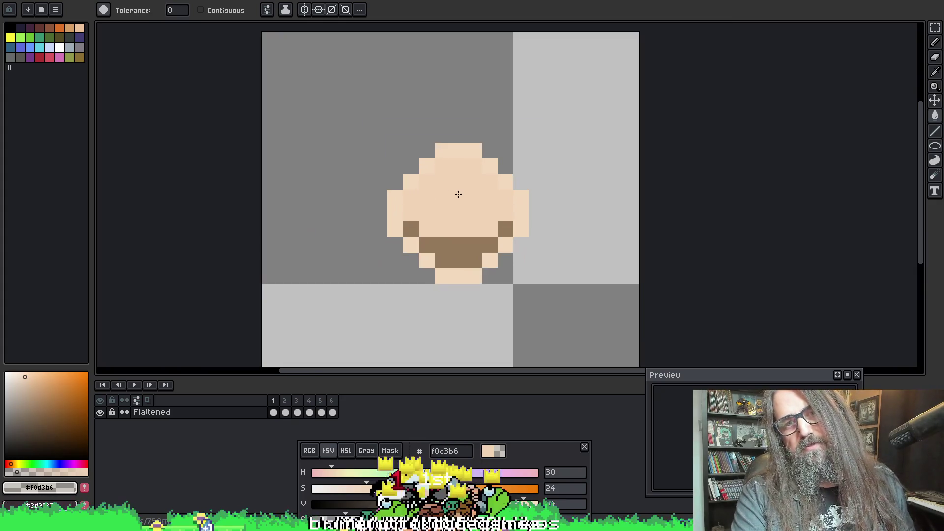
{"action": "key", "text": "m"}
{"action": "key", "text": "g"}
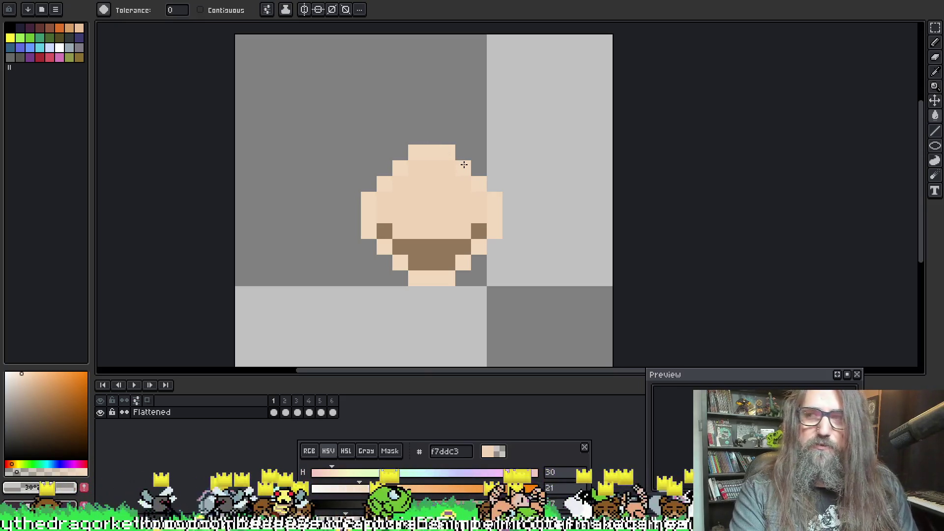
{"action": "key", "text": "ctrl+s"}
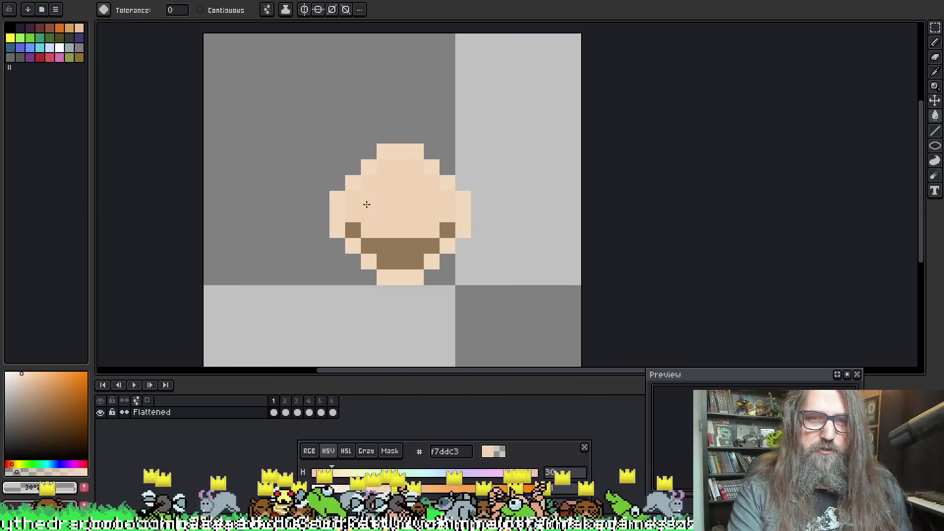
Step: Move the colour panel up to reveal its HSV and alpha sliders, and recentre the puff
{"action": "mouse_move", "coordinate": [506, 459]}
{"action": "left_mouse_down"}
{"action": "mouse_move", "coordinate": [544, 457]}
{"action": "mouse_move", "coordinate": [609, 400]}
{"action": "left_mouse_up"}
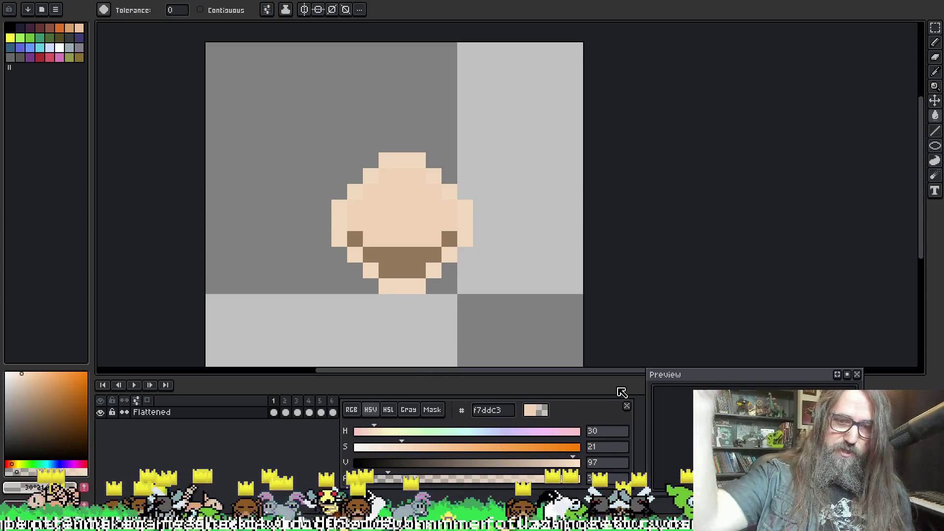
{"action": "left_click_drag", "start_coordinate": [569, 418], "coordinate": [584, 415]}
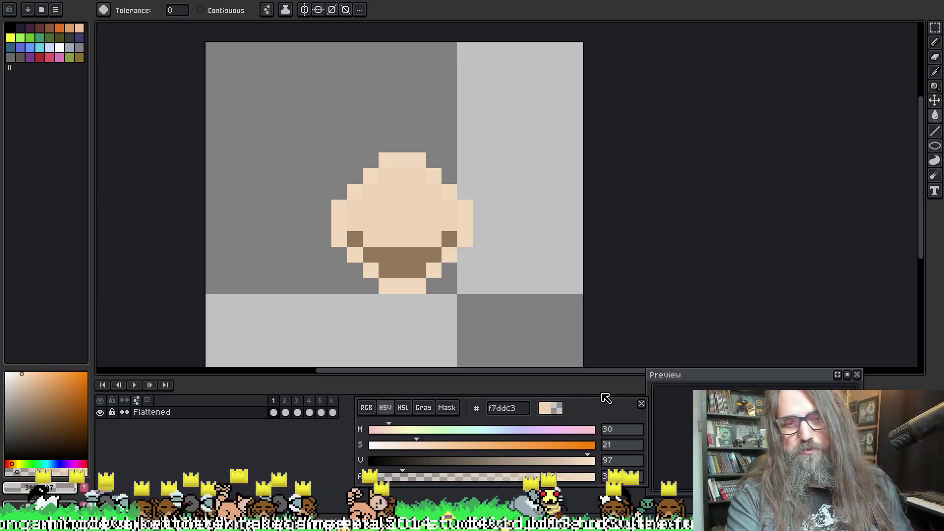
{"action": "left_click_drag", "start_coordinate": [536, 292], "coordinate": [544, 269]}
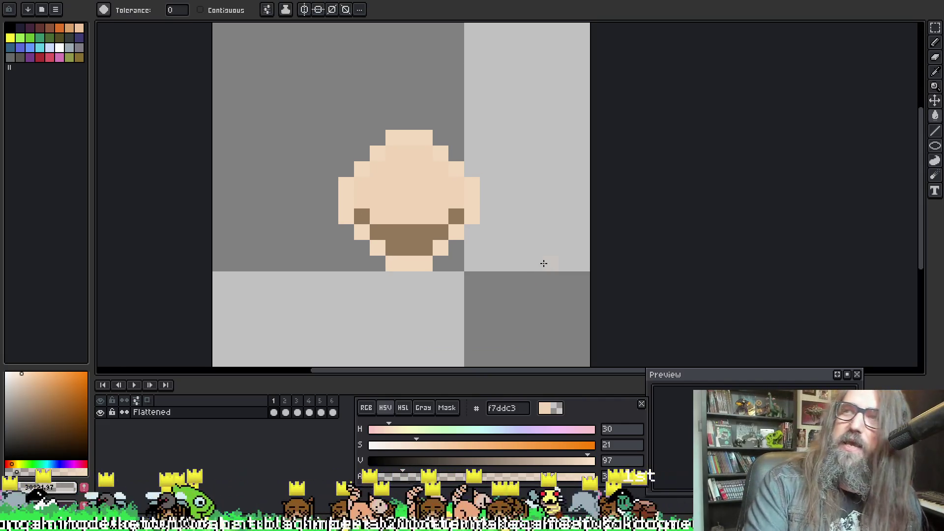
{"action": "left_click_drag", "start_coordinate": [396, 278], "coordinate": [391, 296]}
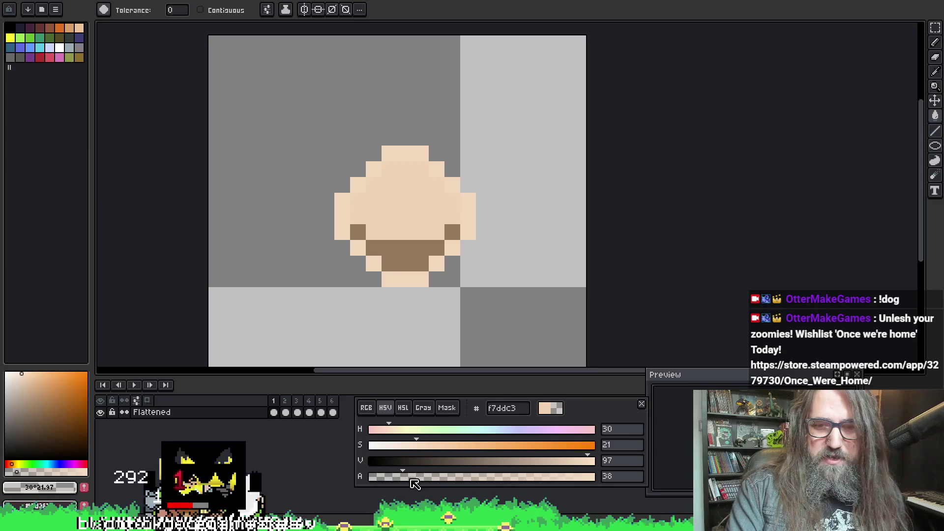
{"action": "left_click_drag", "start_coordinate": [387, 234], "coordinate": [399, 253]}
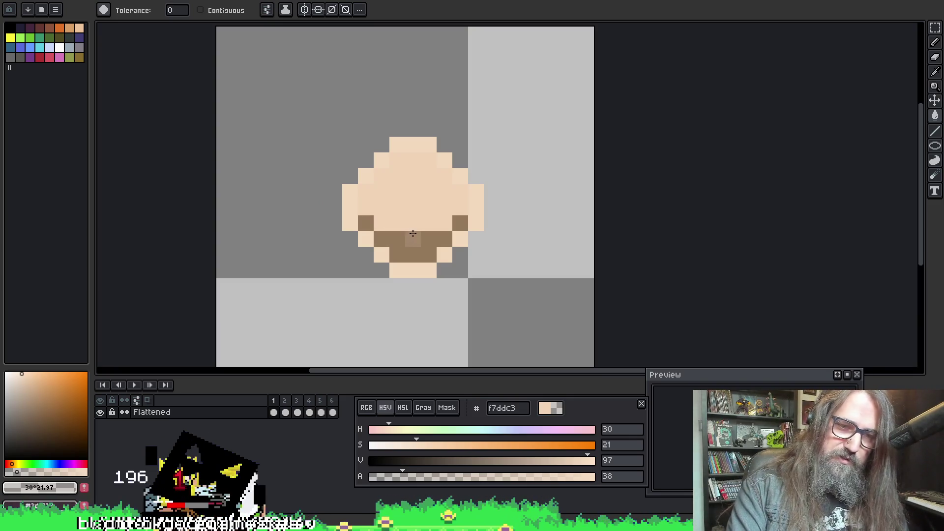
{"action": "key", "text": "Return"}
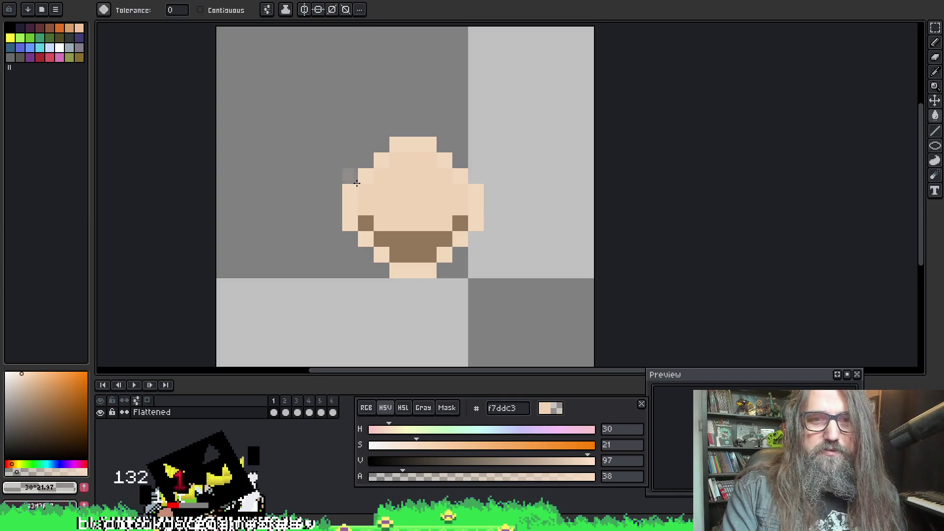
{"action": "scroll", "coordinate": [357, 183], "scroll_direction": "up", "scroll_amount": 1}
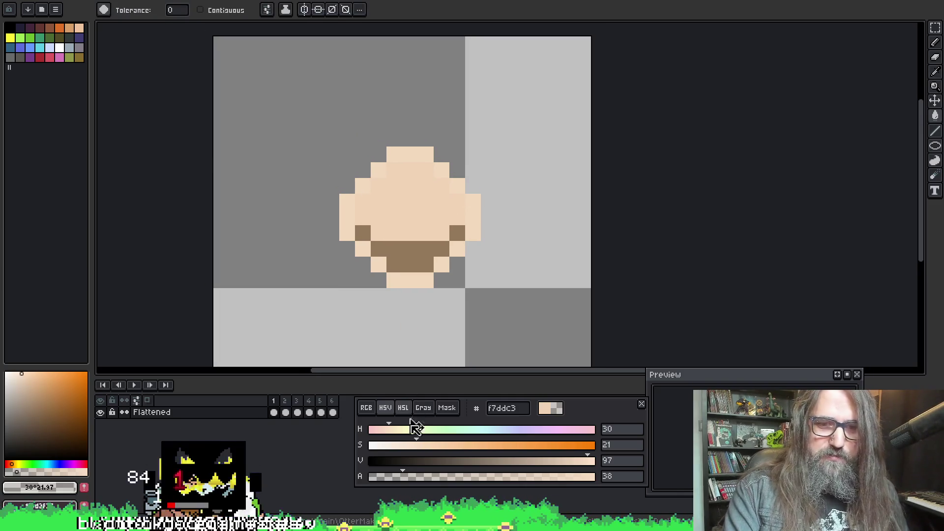
Step: Sample the puff's light beige f0d3b6 as the drawing colour and step through frames 2–5
{"action": "left_click", "coordinate": [403, 207], "text": "alt"}
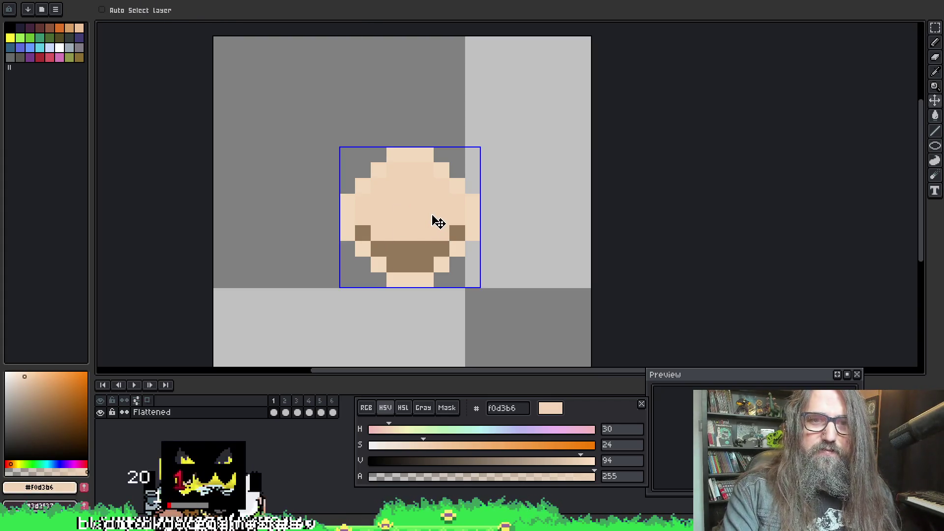
{"action": "key", "text": "ctrl+d"}
{"action": "key", "text": "w"}
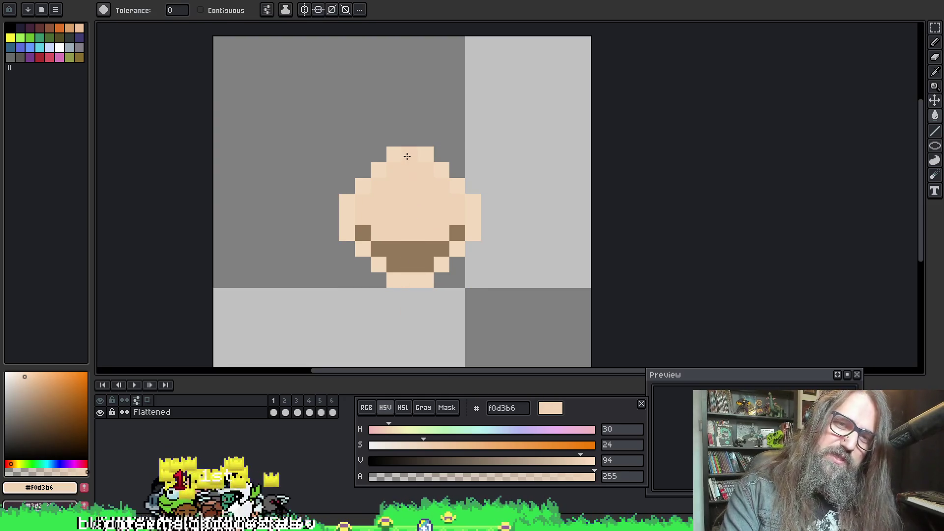
{"action": "key", "text": "Right"}
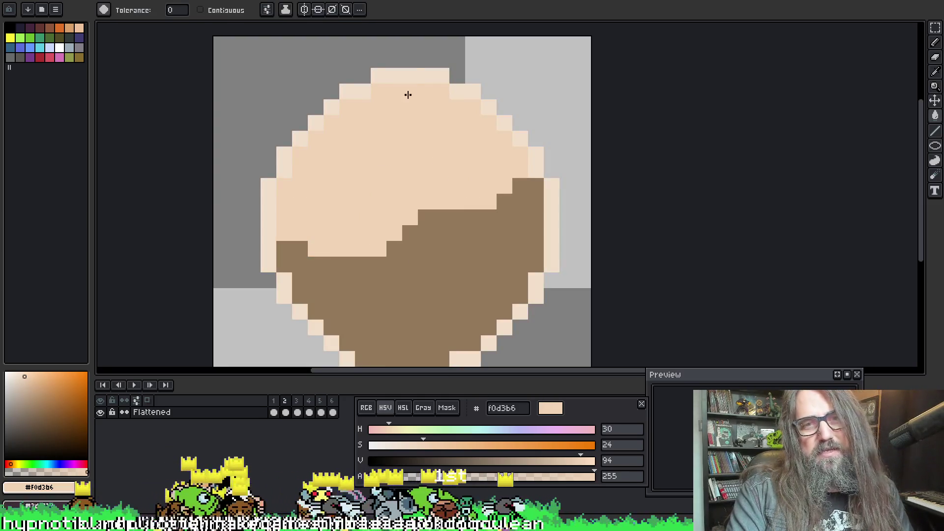
{"action": "key", "text": "Right"}
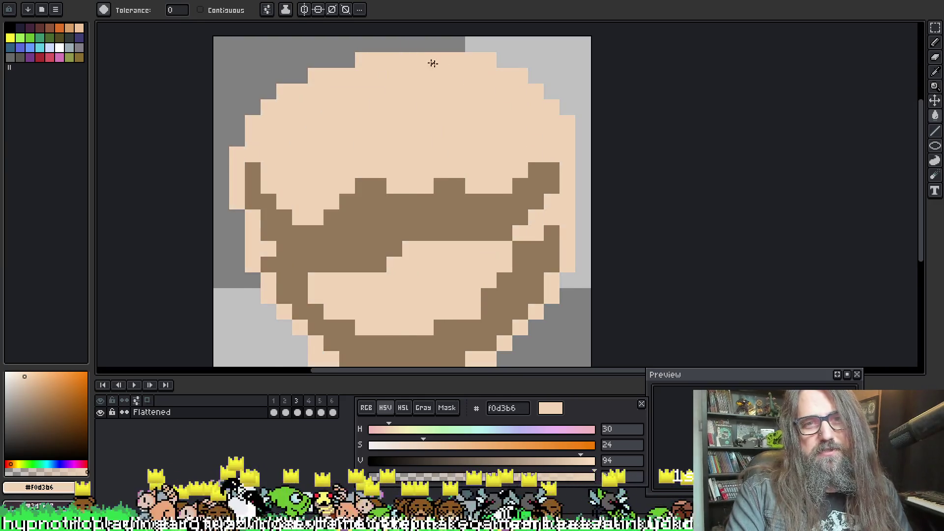
{"action": "key", "text": "Right"}
{"action": "key", "text": "Right"}
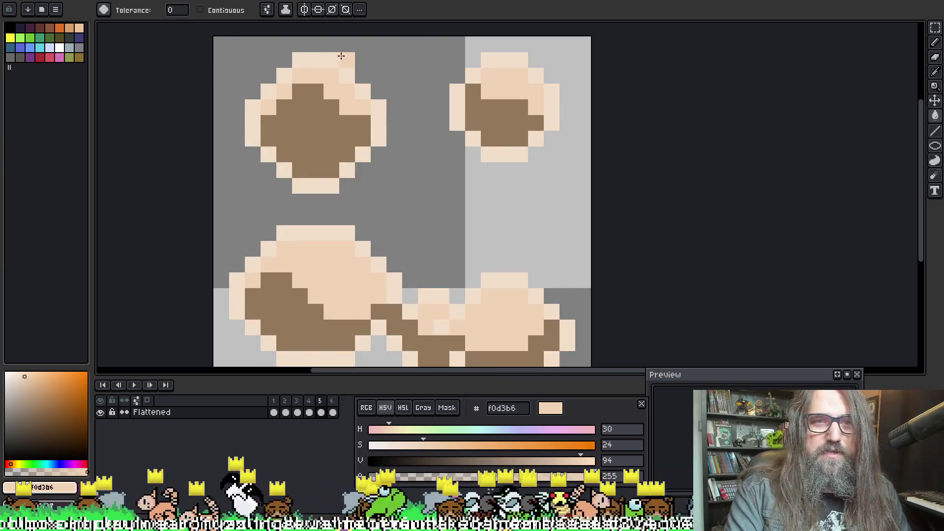
{"action": "key", "text": "Right"}
Step: Play and stop the puff animation, then return to frame 1 with the Paint Bucket
{"action": "key", "text": "Return"}
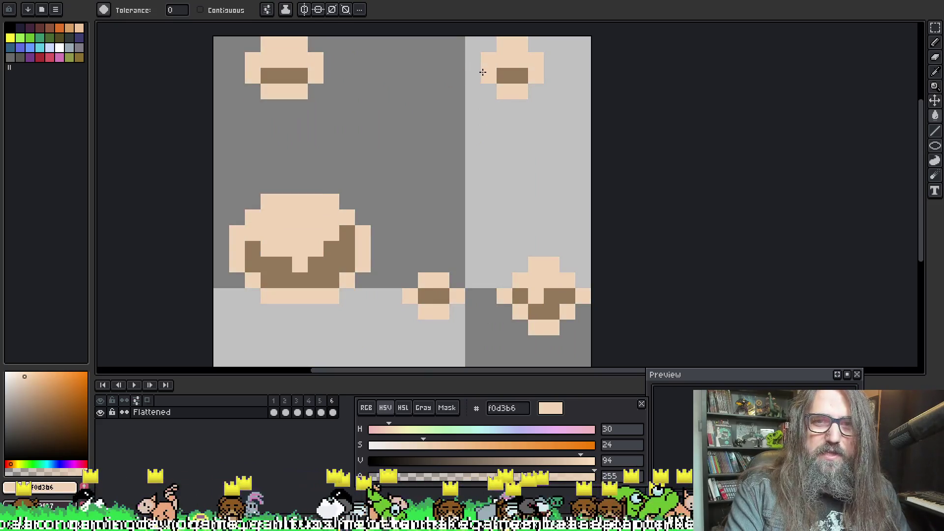
{"action": "scroll", "coordinate": [617, 232], "scroll_direction": "down", "scroll_amount": 4}
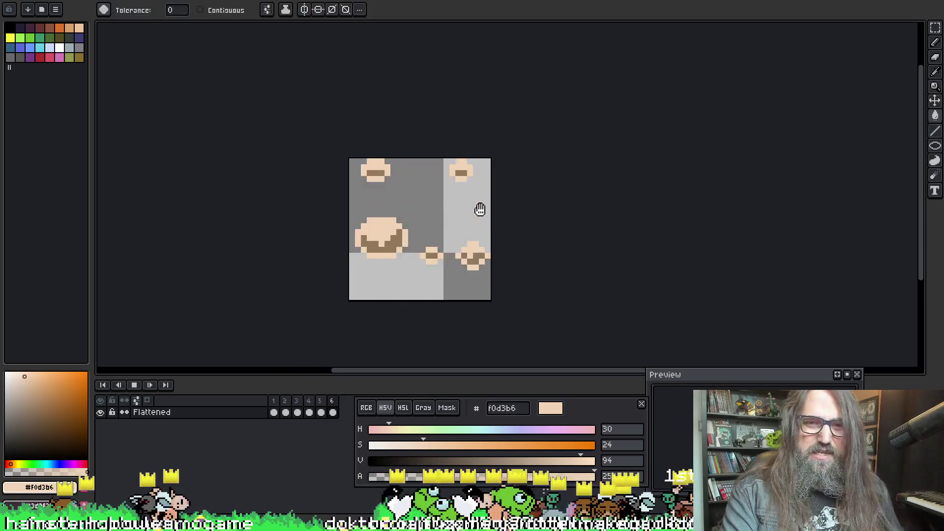
{"action": "key", "text": "Return"}
{"action": "key", "text": "m"}
{"action": "key", "text": "Left"}
{"action": "key", "text": "Left"}
{"action": "key", "text": "Left"}
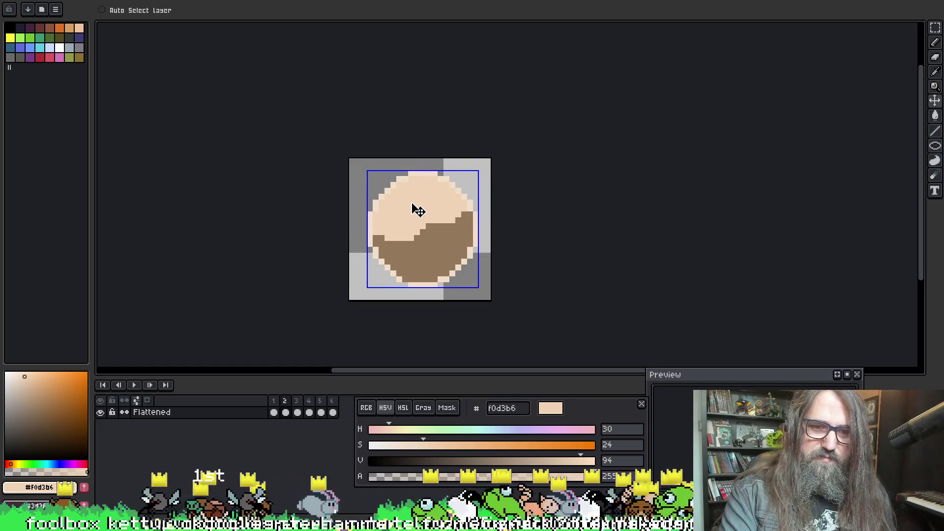
{"action": "key", "text": "Left"}
{"action": "scroll", "coordinate": [416, 209], "scroll_direction": "up", "scroll_amount": 2}
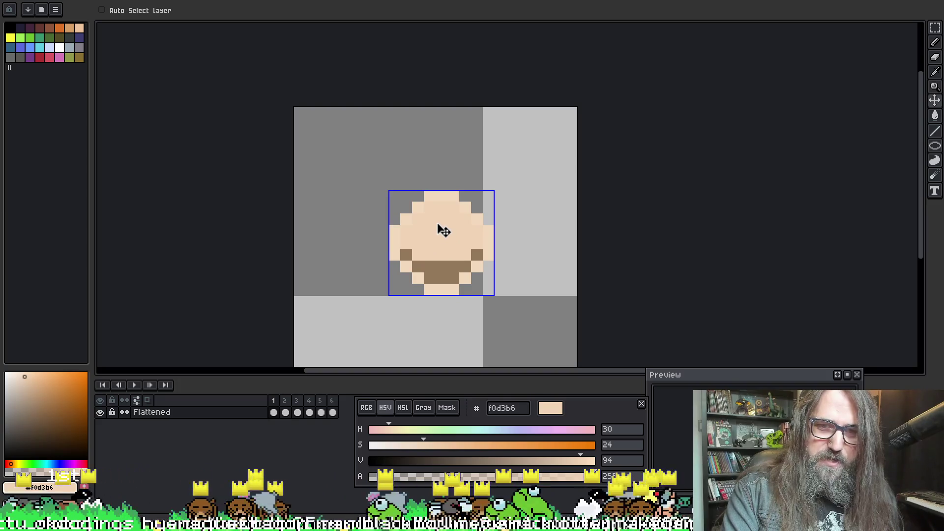
{"action": "key", "text": "g"}
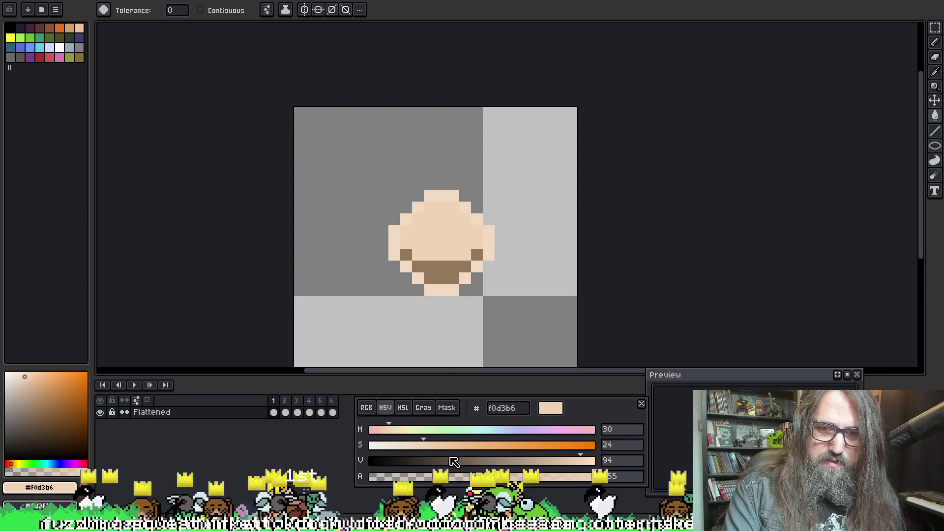
Step: Keep the colour fully opaque and lower its saturation to the pale beige f0decc
{"action": "left_click", "coordinate": [548, 478]}
{"action": "left_click_drag", "start_coordinate": [552, 484], "coordinate": [596, 477]}
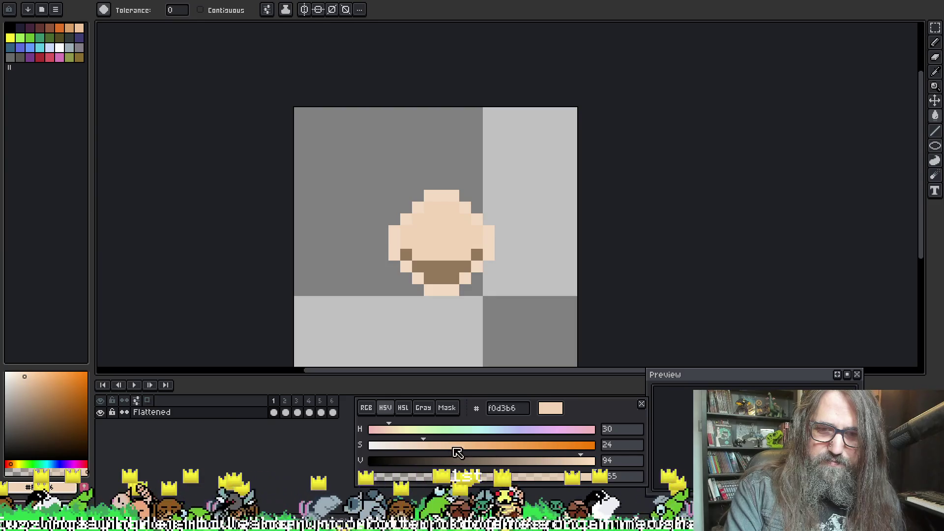
{"action": "left_click", "coordinate": [439, 445]}
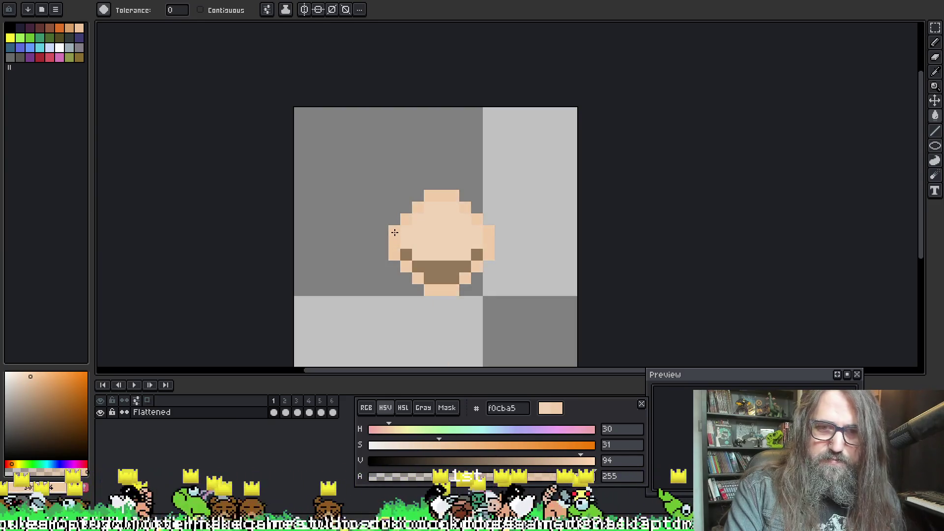
{"action": "left_click", "coordinate": [404, 445]}
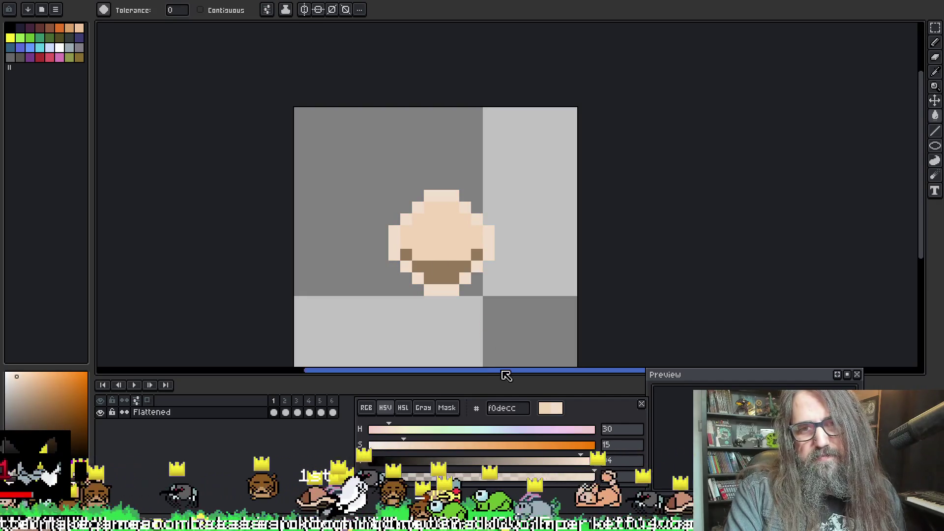
Step: Step through all six puff frames to compare them against the new colour
{"action": "key", "text": "period"}
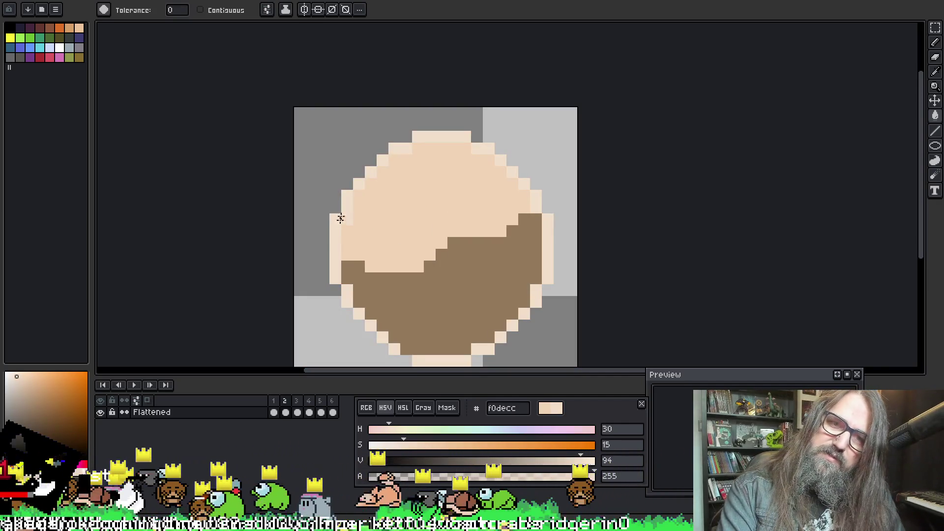
{"action": "key", "text": "period"}
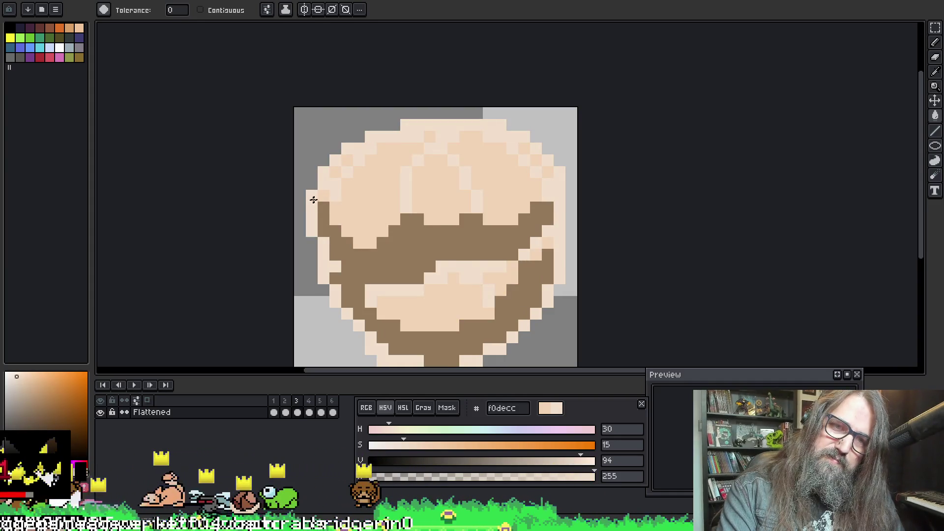
{"action": "key", "text": "period"}
{"action": "key", "text": "period"}
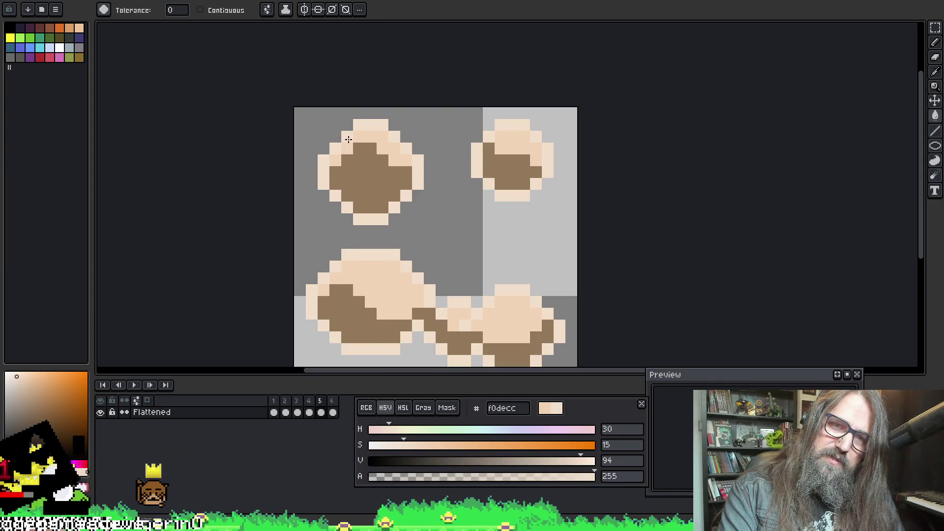
{"action": "key", "text": "period"}
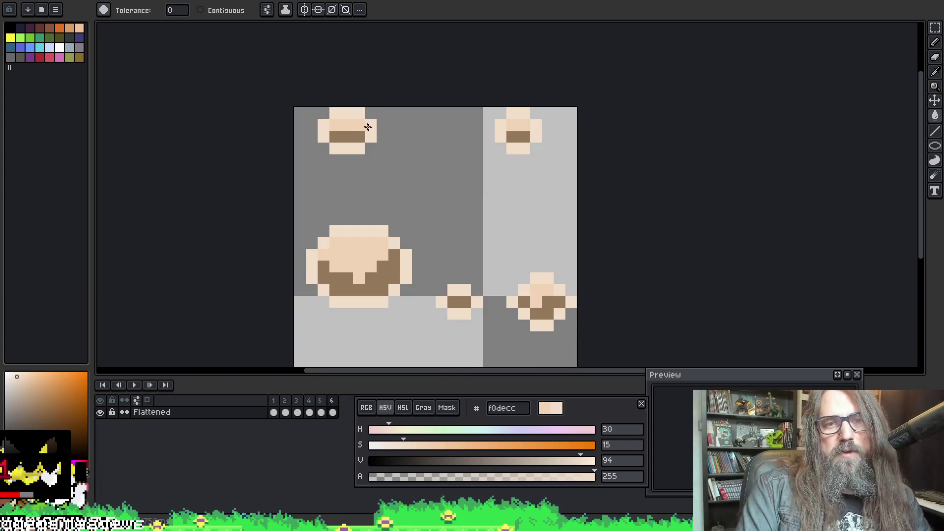
{"action": "key", "text": "period"}
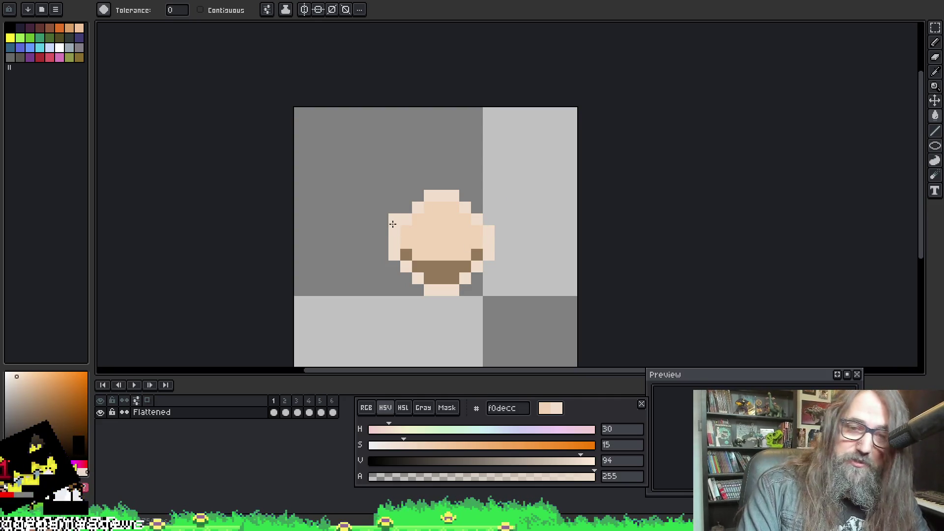
{"action": "key", "text": "period"}
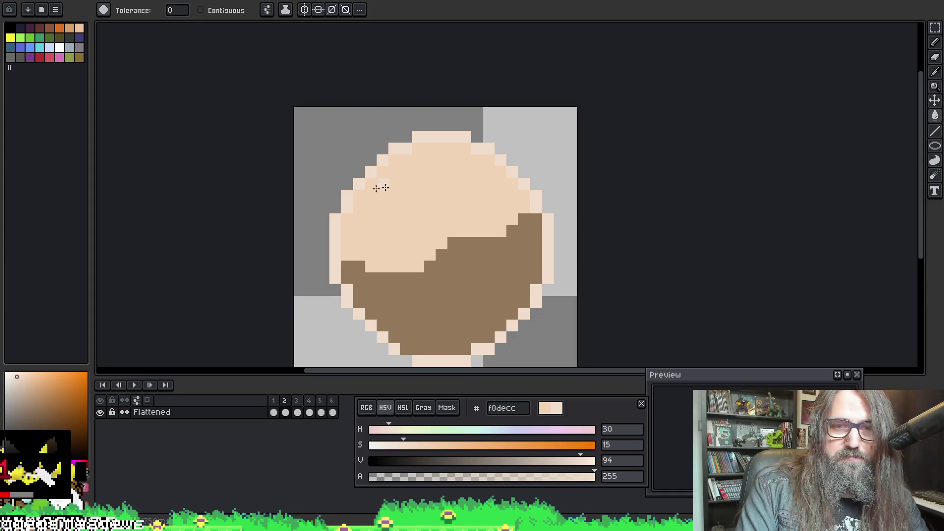
{"action": "key", "text": "period"}
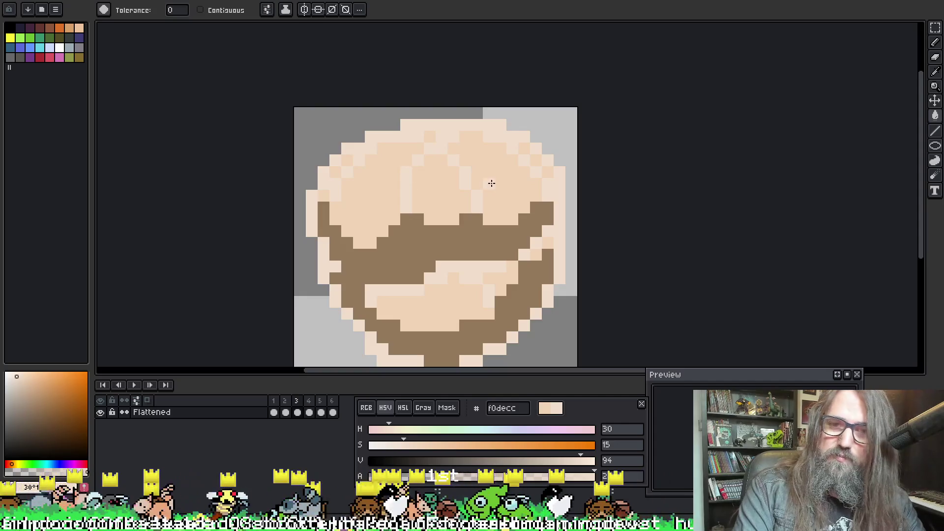
{"action": "left_click", "coordinate": [570, 136]}
{"action": "key", "text": "v"}
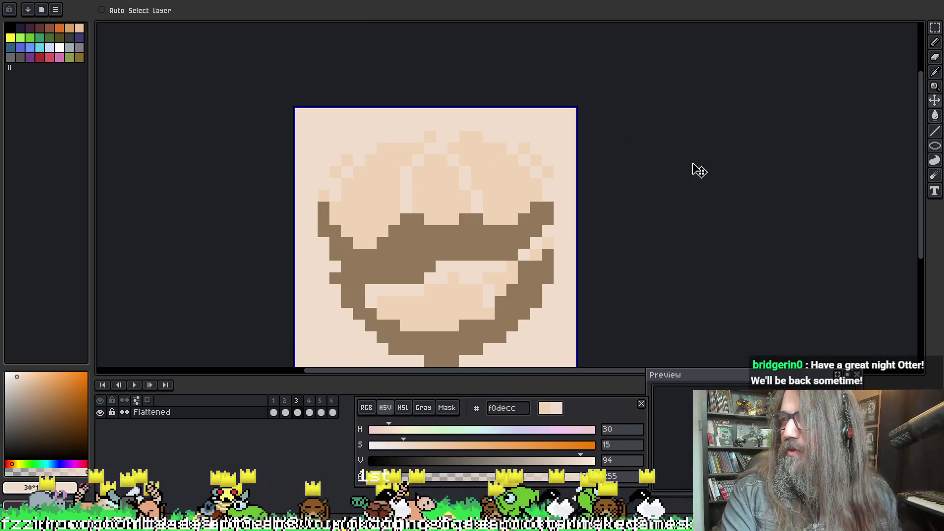
{"action": "key", "text": "ctrl+z"}
{"action": "key", "text": "g"}
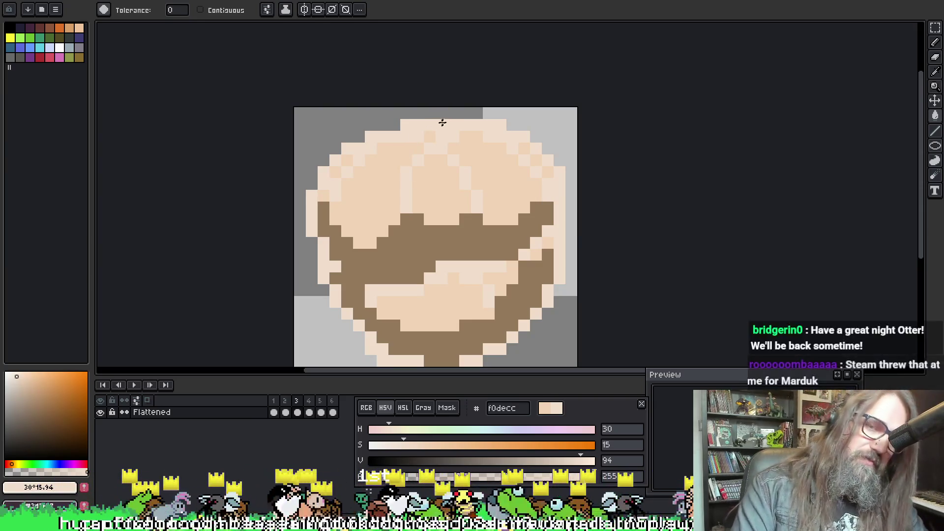
{"action": "key", "text": "period"}
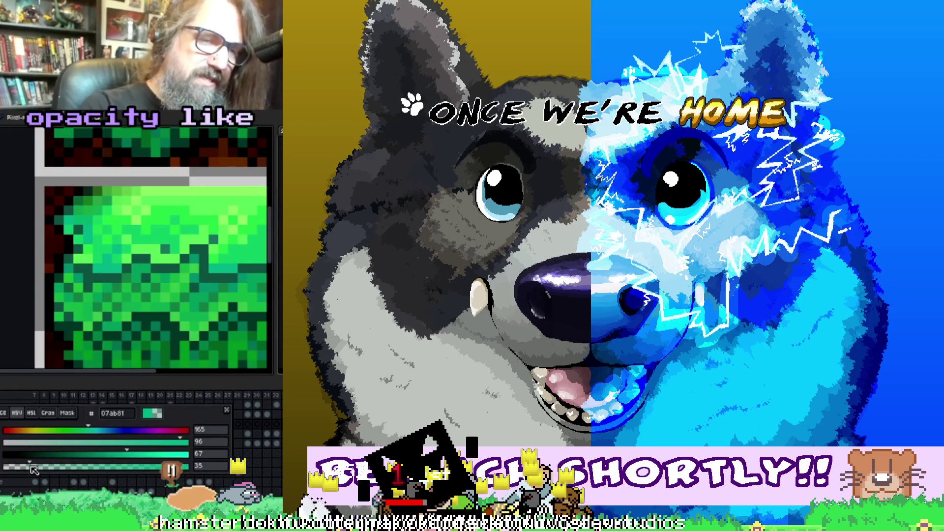
Step: Sample the green, drop its alpha to 44, and pick the lighter green 1dc360
{"action": "left_click", "coordinate": [91, 222], "text": "alt"}
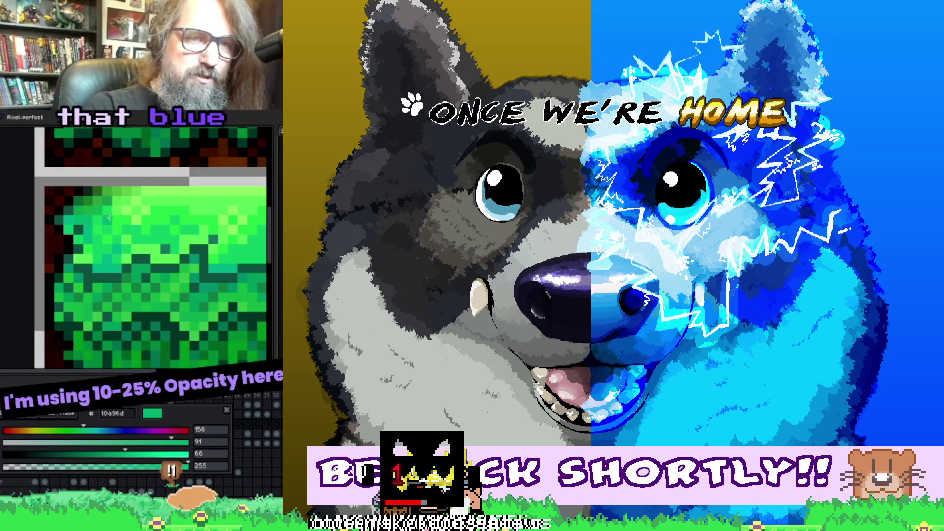
{"action": "left_click", "coordinate": [36, 466]}
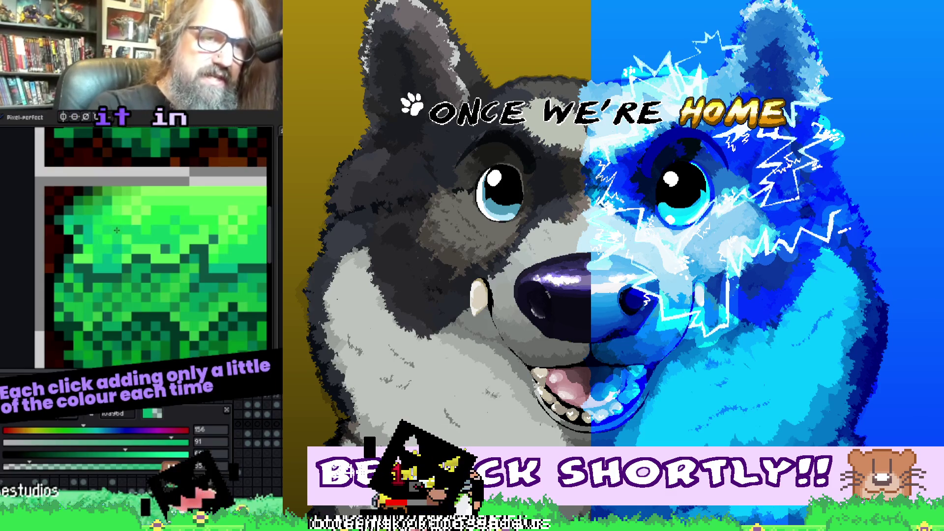
{"action": "key", "text": "ctrl+a"}
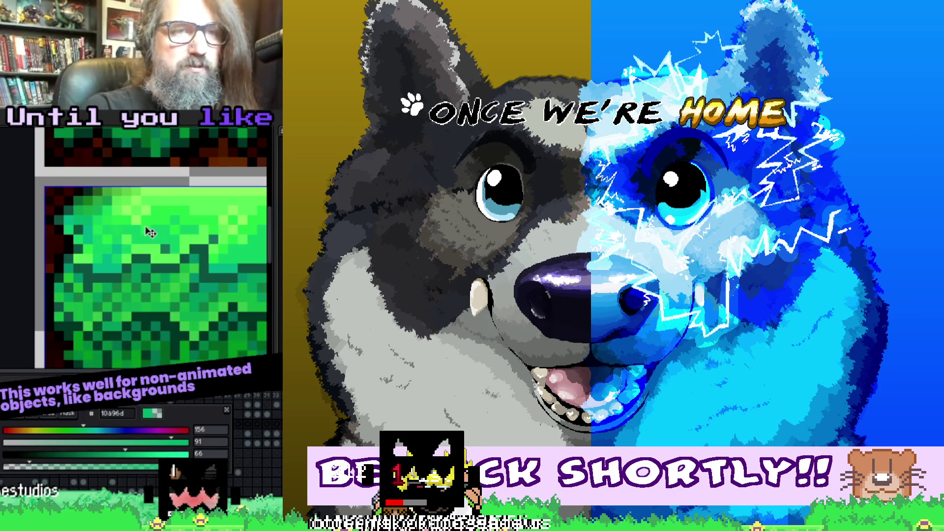
{"action": "key", "text": "ctrl+d"}
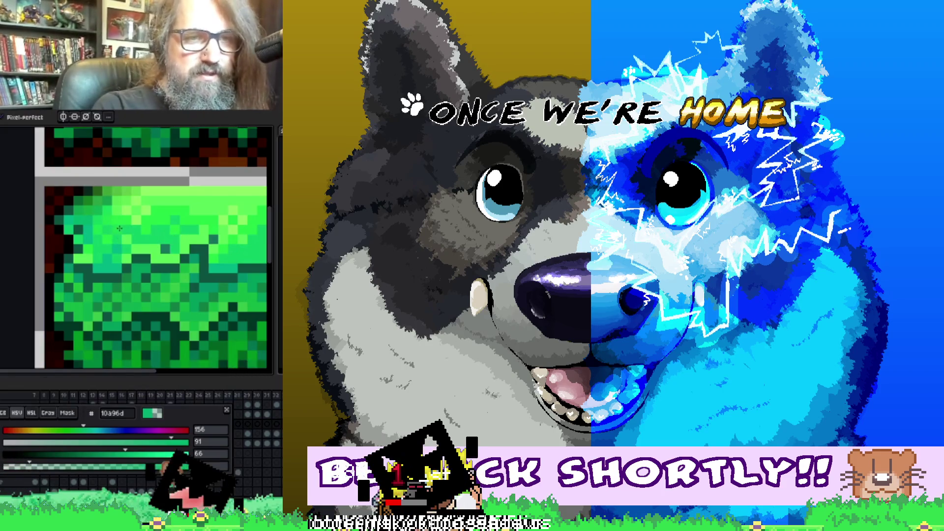
{"action": "left_click", "coordinate": [94, 213], "text": "alt"}
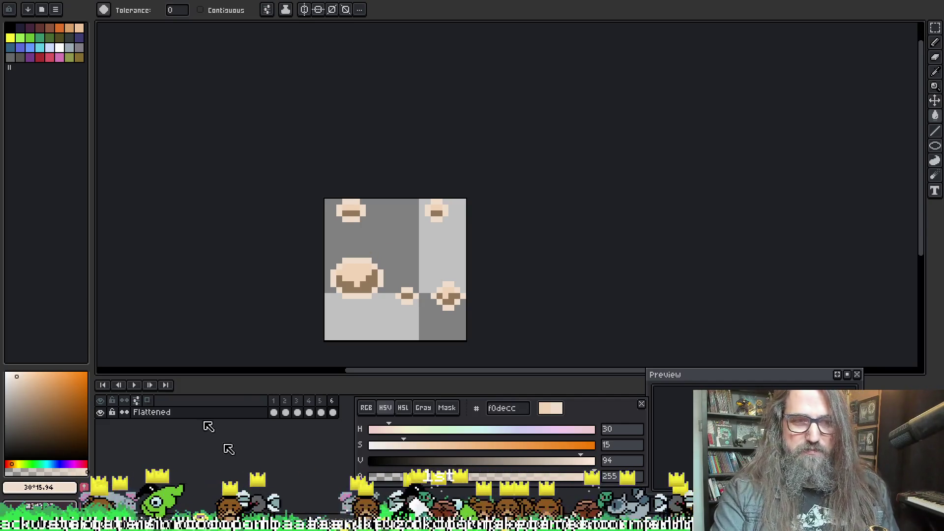
Step: Play back the dust-cloud animation in Aseprite, then return to GameMaker and widen the asset browser
{"action": "key", "text": "alt+f"}
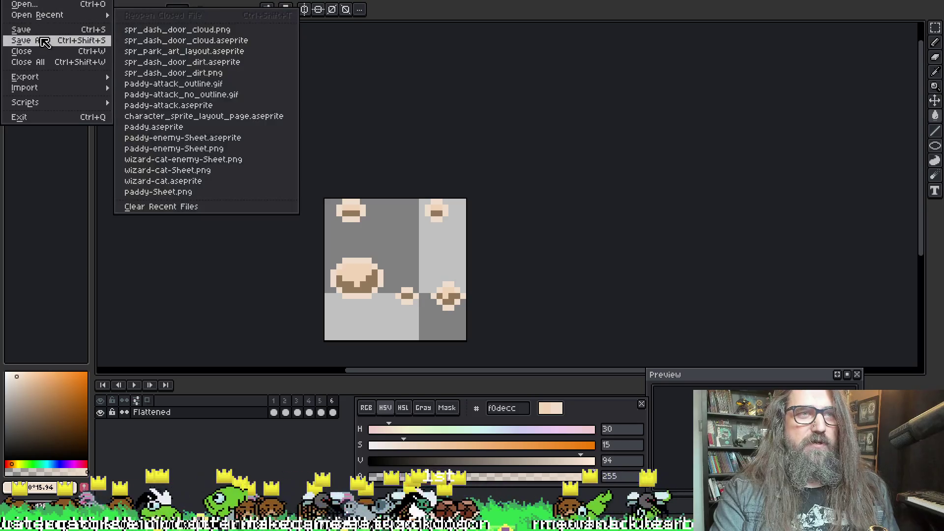
{"action": "key", "text": "Escape"}
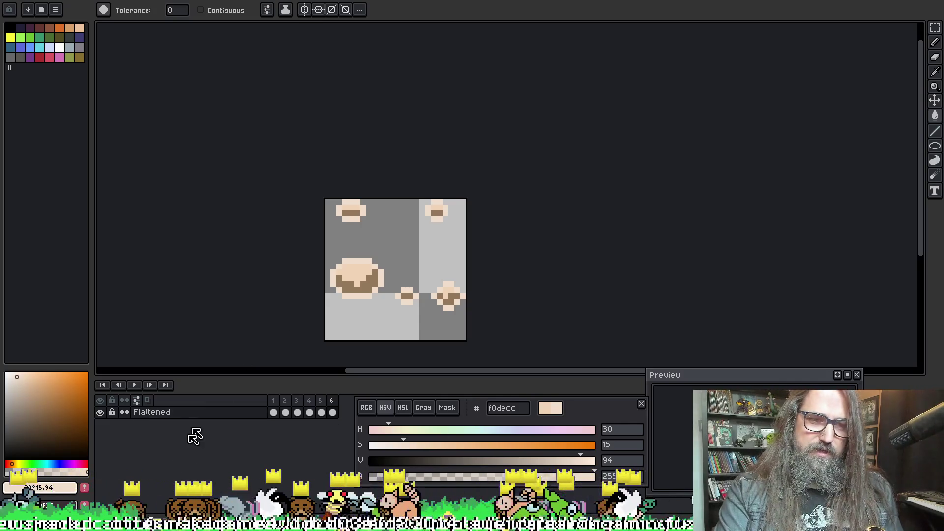
{"action": "left_click", "coordinate": [134, 386]}
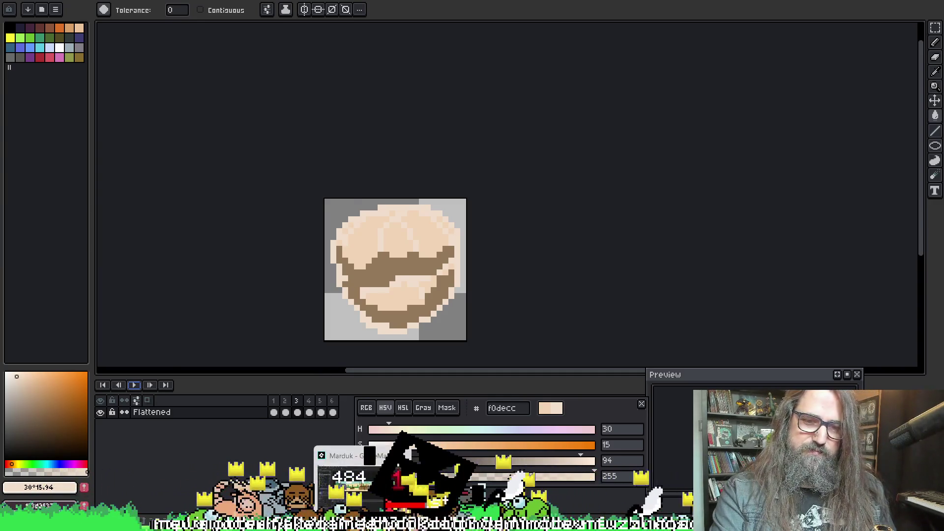
{"action": "key", "text": "alt+Tab"}
{"action": "left_click_drag", "start_coordinate": [835, 202], "coordinate": [754, 212]}
Step: Collapse the Characters and Interactables object folders and widen the asset browser further
{"action": "scroll", "coordinate": [813, 329], "scroll_direction": "down", "scroll_amount": 3}
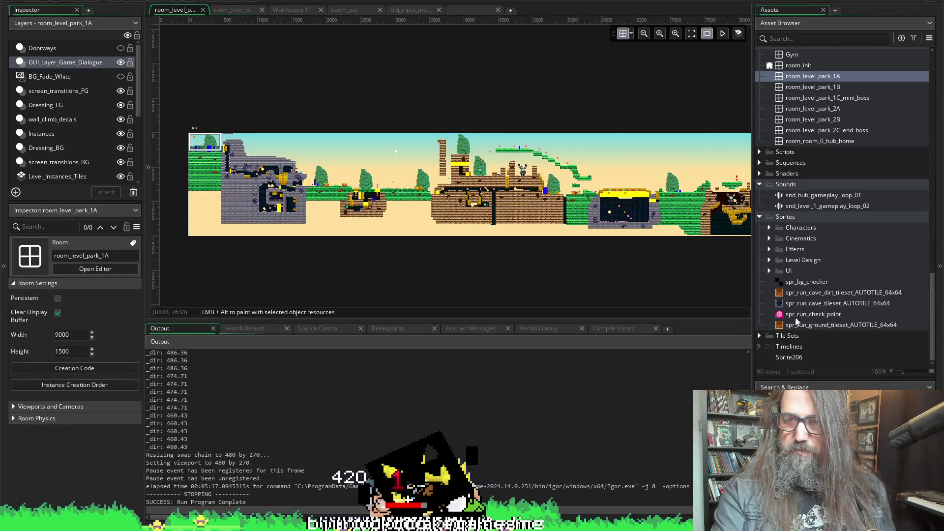
{"action": "scroll", "coordinate": [794, 311], "scroll_direction": "up", "scroll_amount": 3}
{"action": "scroll", "coordinate": [794, 311], "scroll_direction": "up", "scroll_amount": 15}
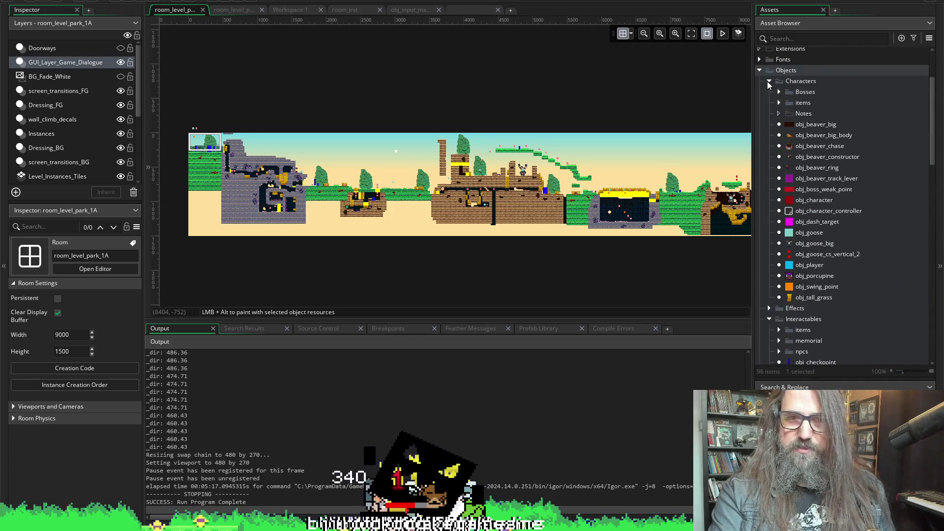
{"action": "left_click", "coordinate": [768, 82]}
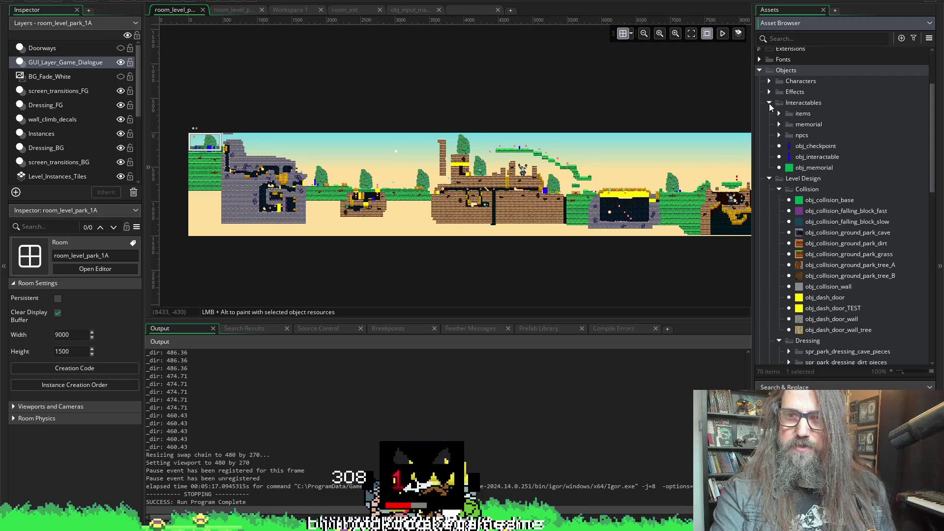
{"action": "left_click", "coordinate": [769, 103]}
{"action": "scroll", "coordinate": [788, 197], "scroll_direction": "down", "scroll_amount": 10}
{"action": "scroll", "coordinate": [787, 236], "scroll_direction": "down", "scroll_amount": 2}
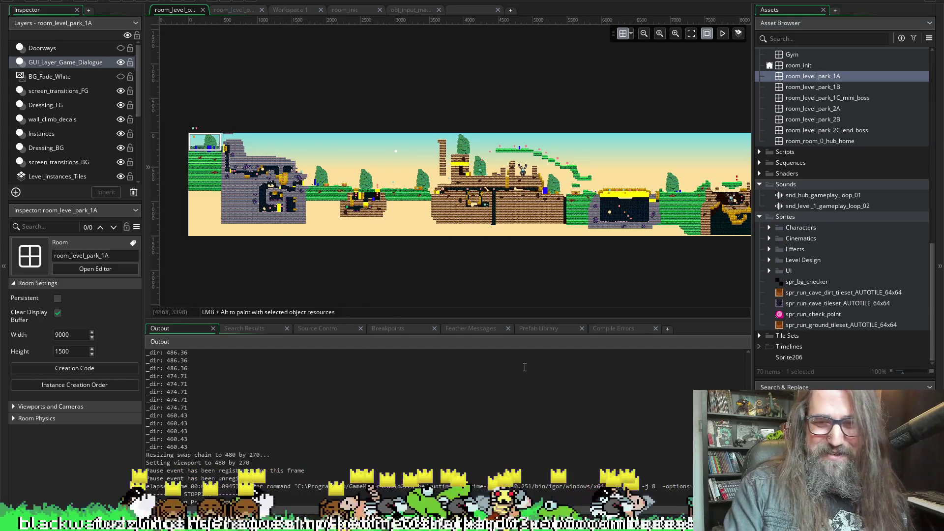
{"action": "mouse_move", "coordinate": [574, 265]}
{"action": "left_mouse_down"}
{"action": "mouse_move", "coordinate": [445, 274]}
{"action": "mouse_move", "coordinate": [654, 211]}
{"action": "mouse_move", "coordinate": [499, 257]}
{"action": "mouse_move", "coordinate": [580, 241]}
{"action": "left_mouse_up"}
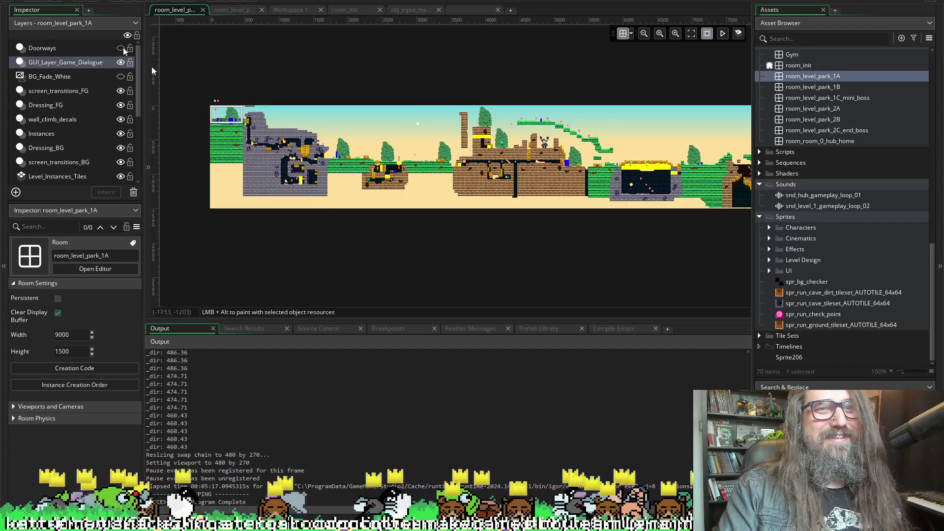
{"action": "left_click_drag", "start_coordinate": [754, 308], "coordinate": [694, 309]}
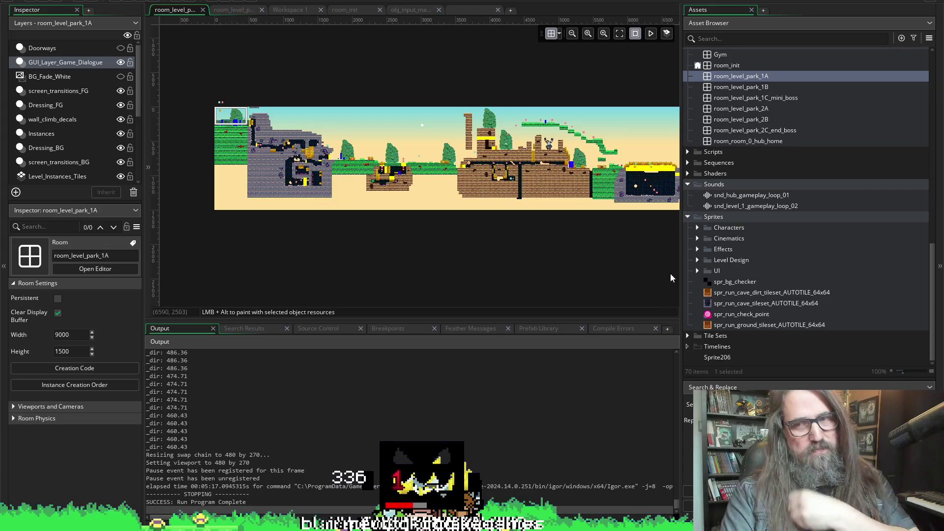
Step: Expand Sprites > Effects > DashDoorBreak to reveal the six spr_dash_door_break sprites
{"action": "left_click", "coordinate": [688, 336]}
{"action": "left_click", "coordinate": [687, 336]}
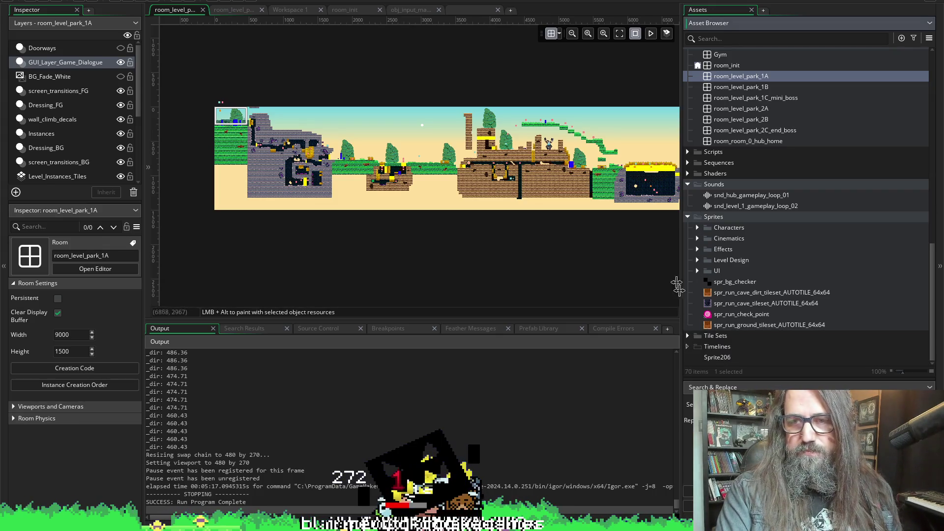
{"action": "left_click", "coordinate": [697, 228]}
{"action": "left_click", "coordinate": [697, 228]}
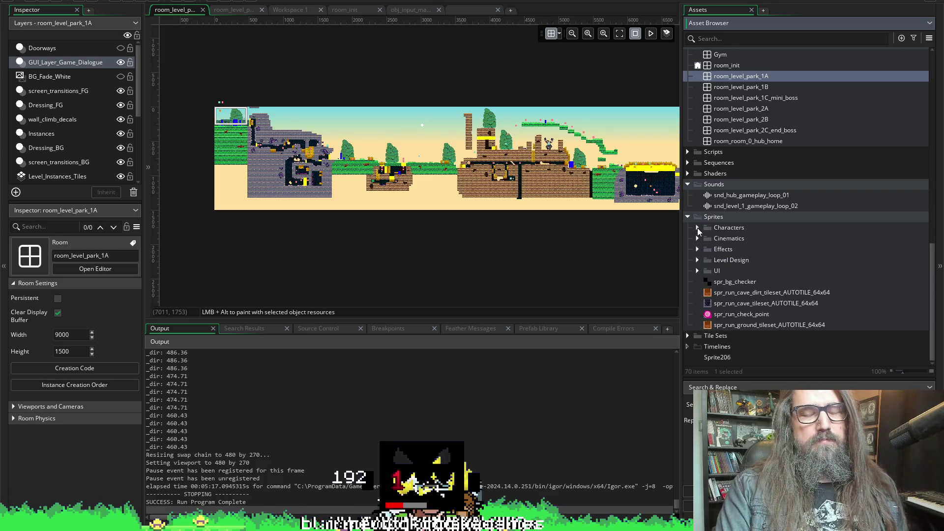
{"action": "left_click", "coordinate": [704, 249]}
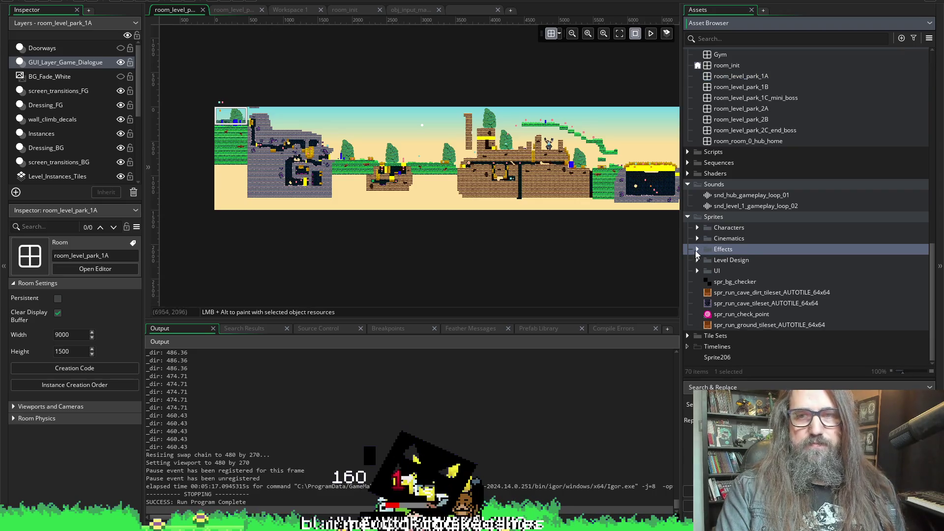
{"action": "left_click", "coordinate": [697, 250]}
{"action": "left_click", "coordinate": [718, 259]}
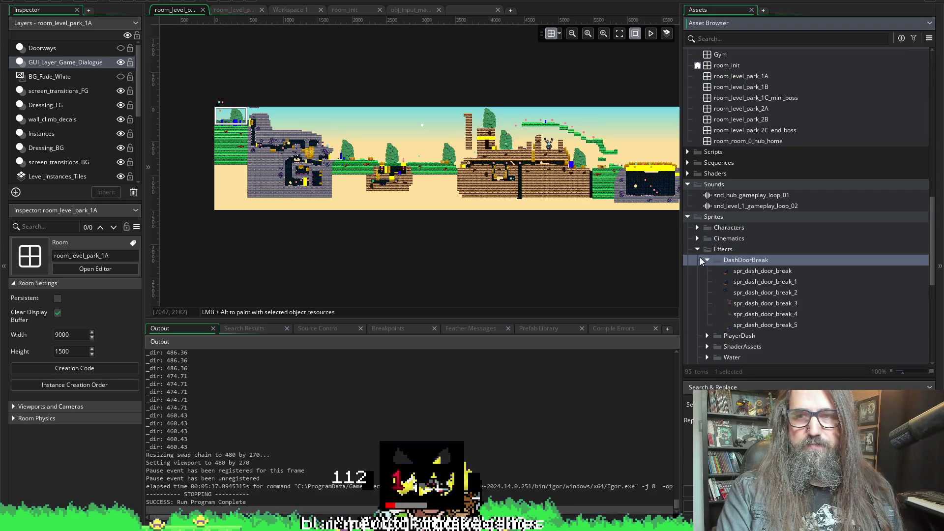
{"action": "left_click", "coordinate": [707, 259]}
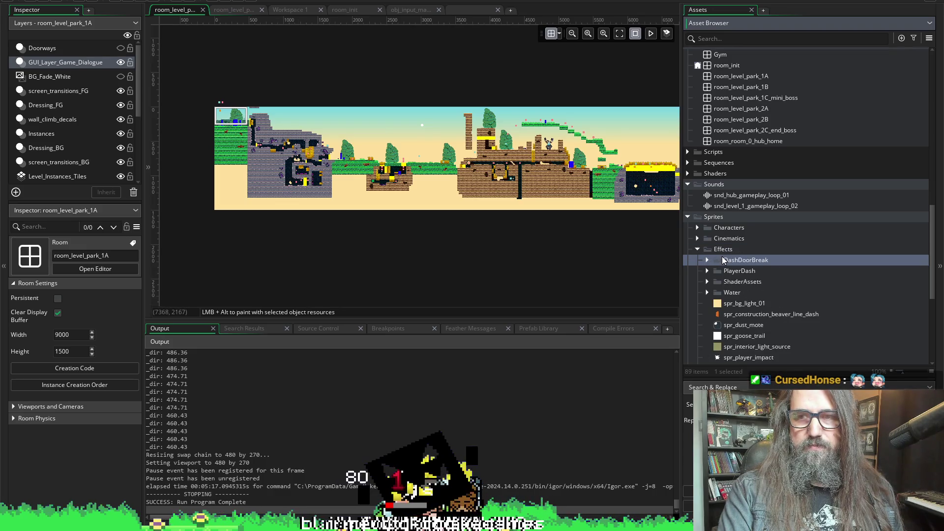
{"action": "left_click", "coordinate": [706, 258]}
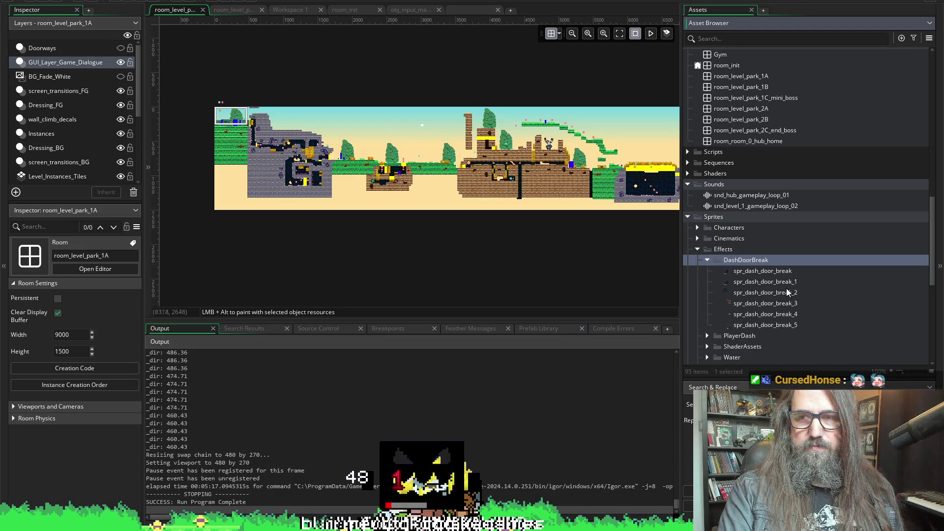
{"action": "right_click", "coordinate": [744, 261]}
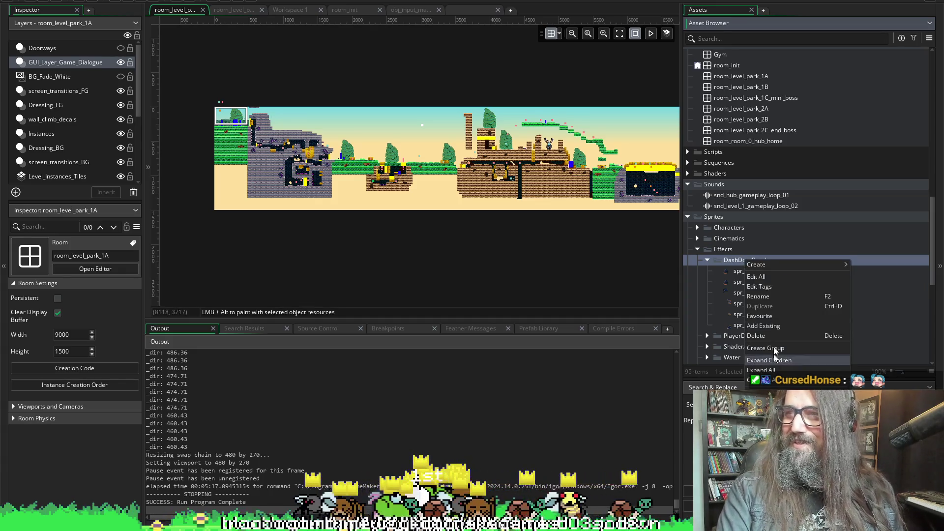
Step: Create a new sprite in the DashDoorBreak group and name it spr_dash_door_cloud
{"action": "mouse_move", "coordinate": [771, 265]}
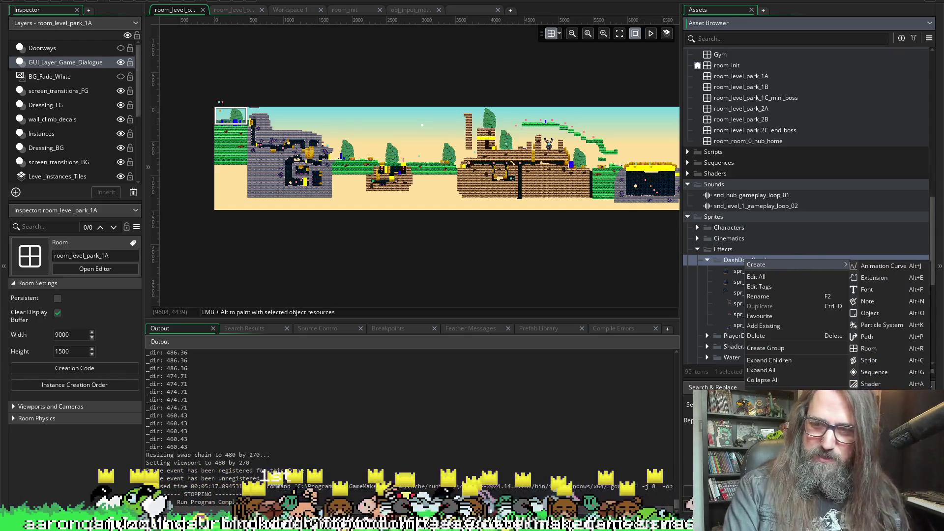
{"action": "left_click", "coordinate": [873, 395]}
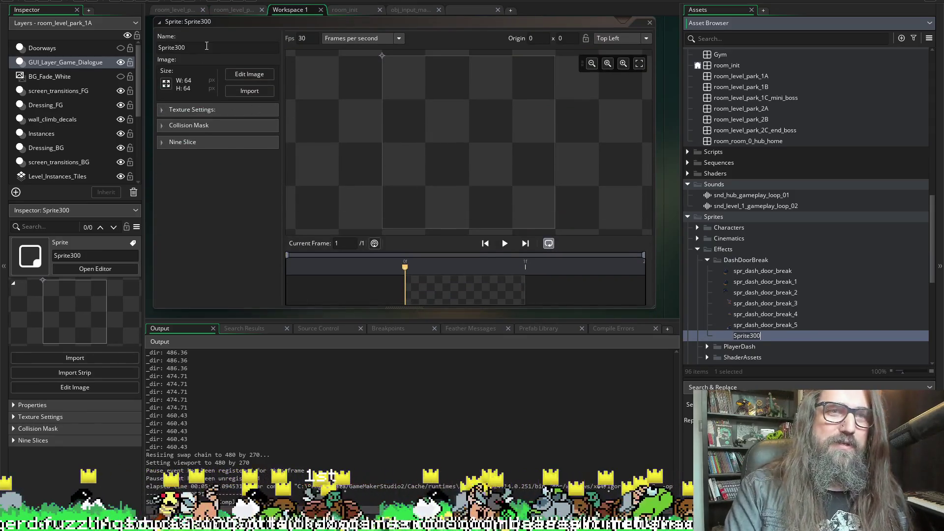
{"action": "left_click", "coordinate": [207, 46]}
{"action": "type", "text": "spr_"}
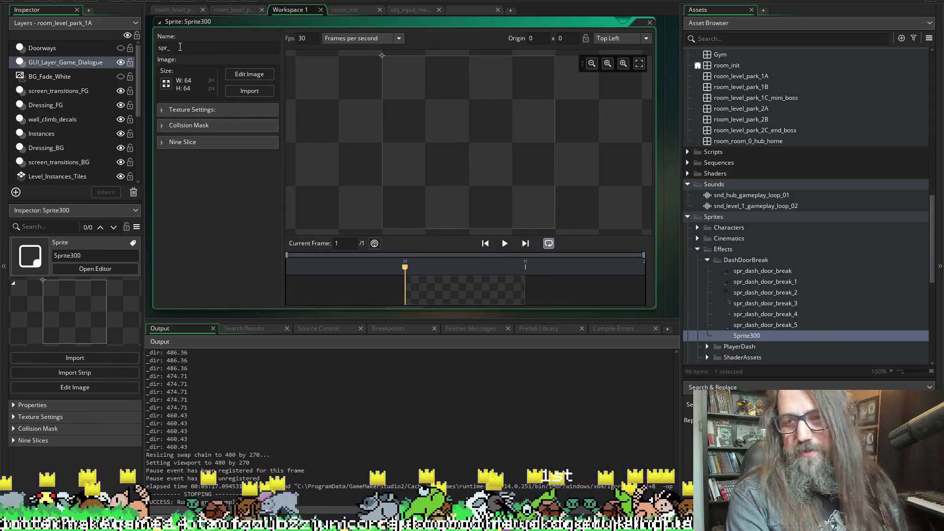
{"action": "type", "text": "dash_door_clo"}
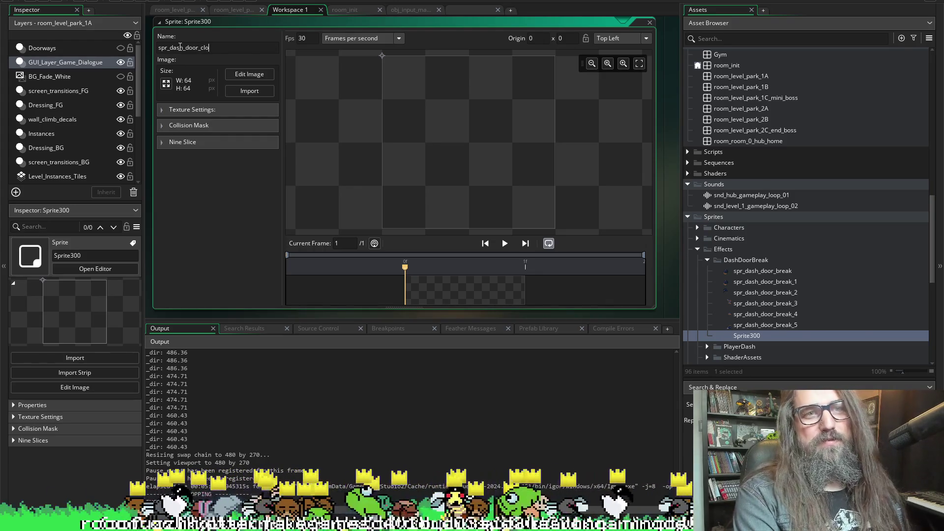
{"action": "type", "text": "d"}
{"action": "key", "text": "Return"}
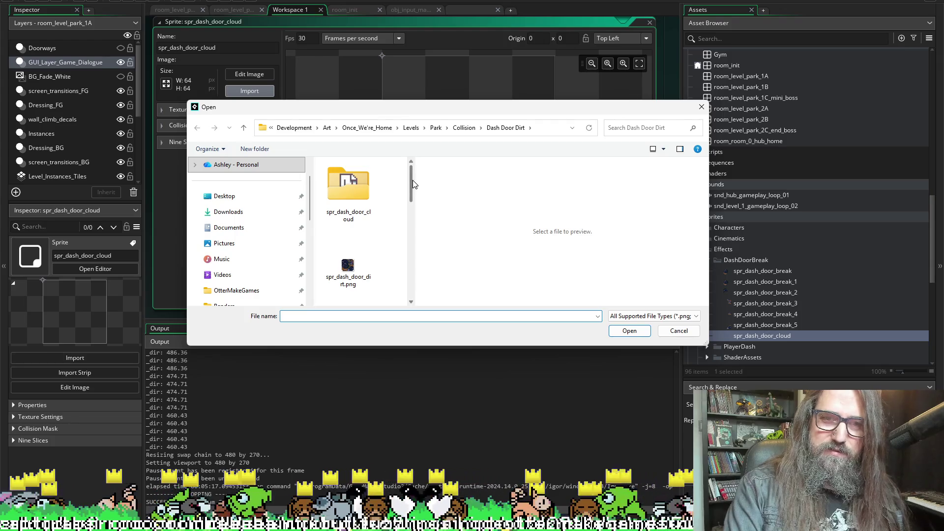
Step: Import cloud frames 1 through 6 from the spr_dash_door_cloud image folder
{"action": "scroll", "coordinate": [403, 223], "scroll_direction": "down", "scroll_amount": 2}
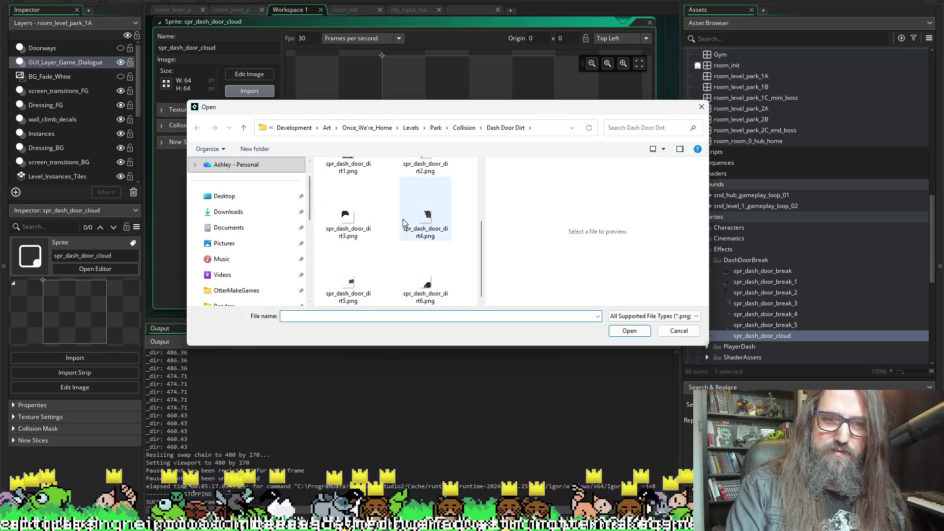
{"action": "scroll", "coordinate": [390, 281], "scroll_direction": "down", "scroll_amount": 1}
{"action": "double_click", "coordinate": [342, 184]}
{"action": "left_click", "coordinate": [348, 197]}
{"action": "left_click", "coordinate": [457, 268], "text": "shift"}
{"action": "left_click", "coordinate": [632, 330]}
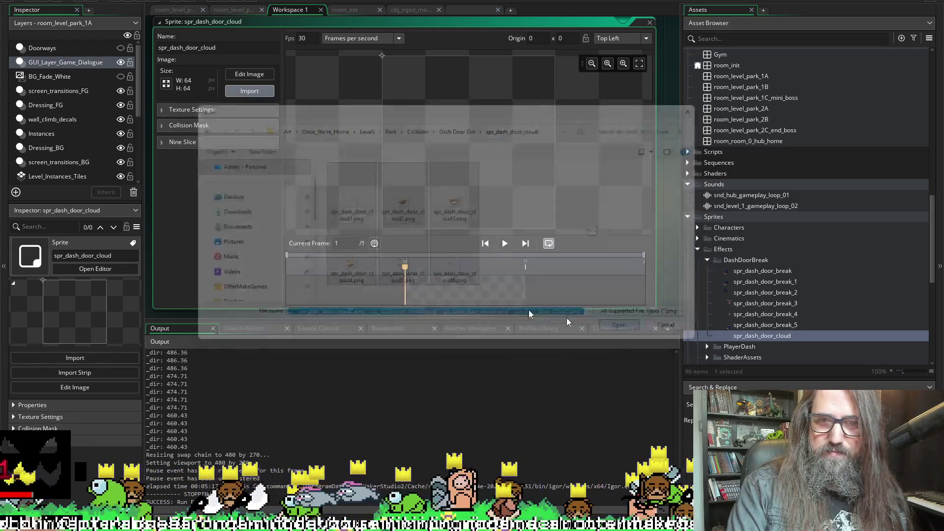
Step: Change the cloud animation's frame rate from 15 to 11 fps and preview it
{"action": "left_click", "coordinate": [505, 243]}
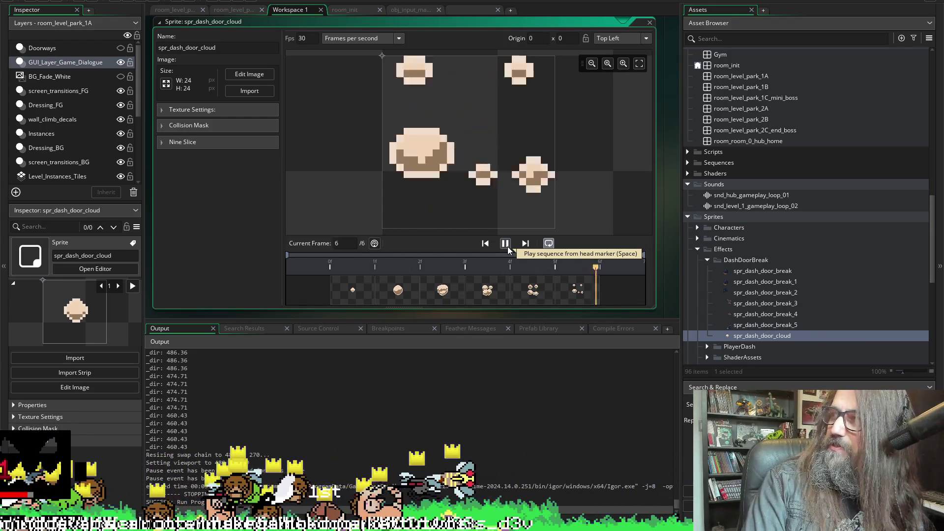
{"action": "left_click", "coordinate": [506, 245]}
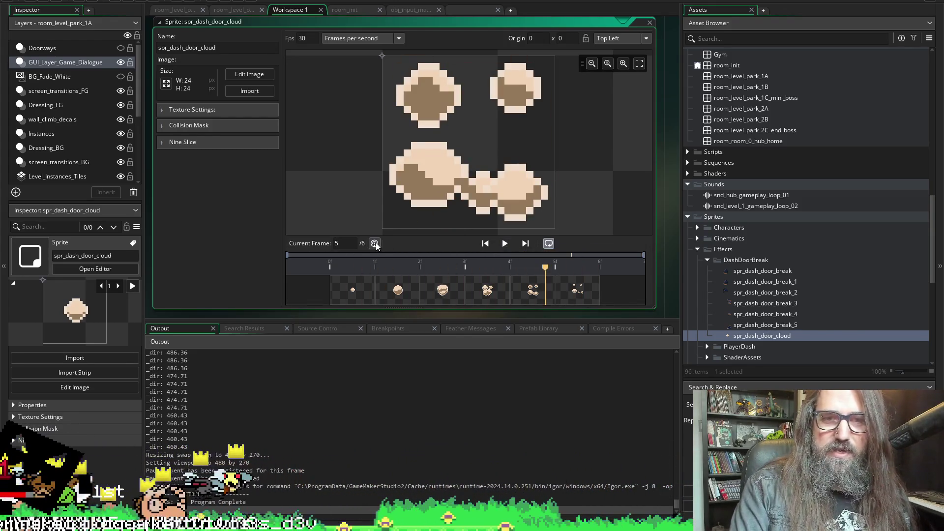
{"action": "left_click", "coordinate": [300, 39]}
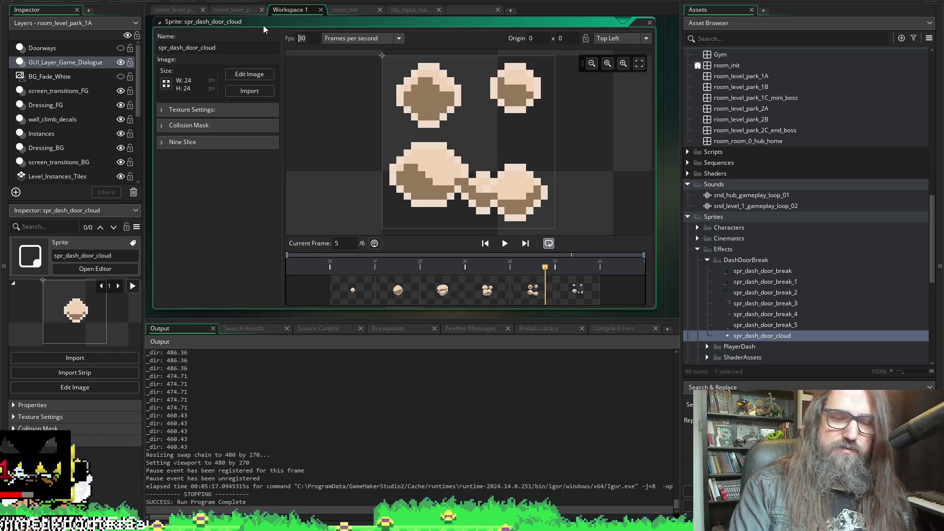
{"action": "left_click", "coordinate": [505, 243]}
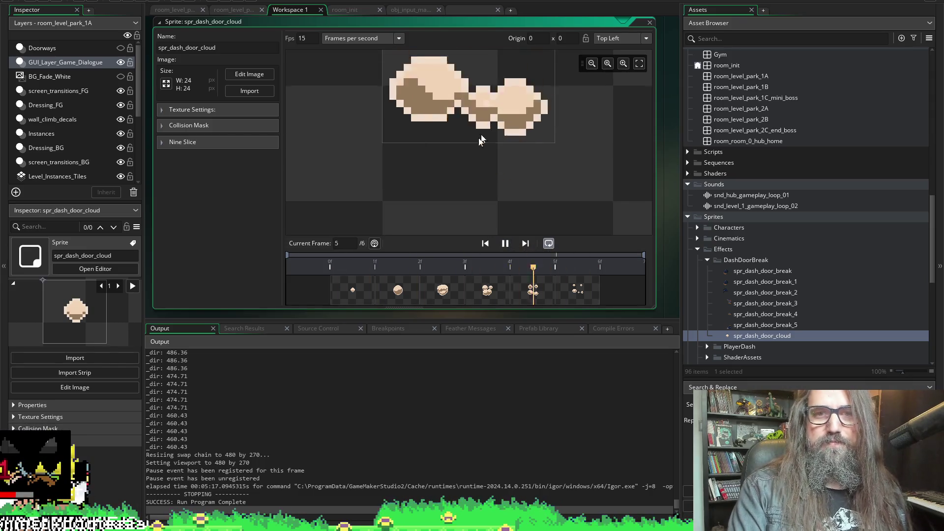
{"action": "scroll", "coordinate": [515, 185], "scroll_direction": "down", "scroll_amount": 5}
{"action": "scroll", "coordinate": [514, 181], "scroll_direction": "down", "scroll_amount": 2}
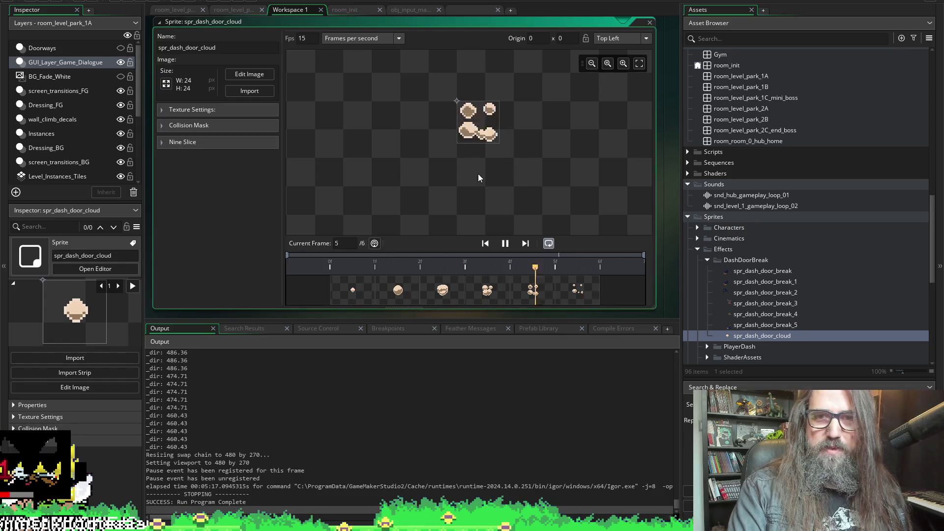
{"action": "left_click", "coordinate": [505, 243]}
{"action": "left_click", "coordinate": [301, 38]}
{"action": "type", "text": "11"}
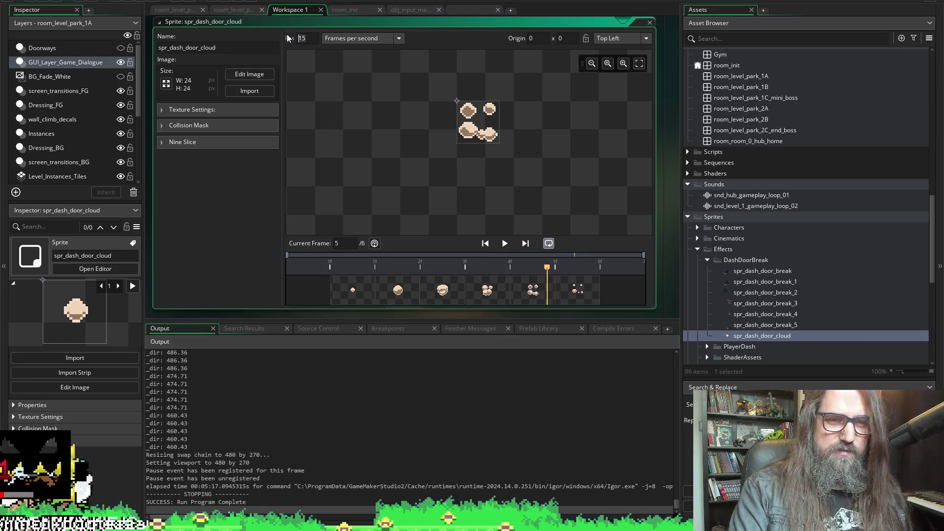
{"action": "left_click", "coordinate": [505, 245]}
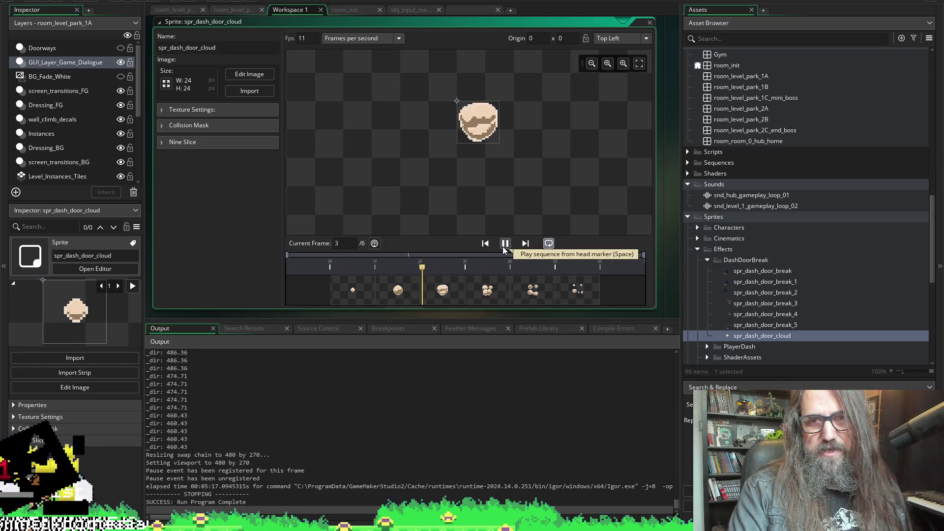
{"action": "left_click", "coordinate": [504, 243]}
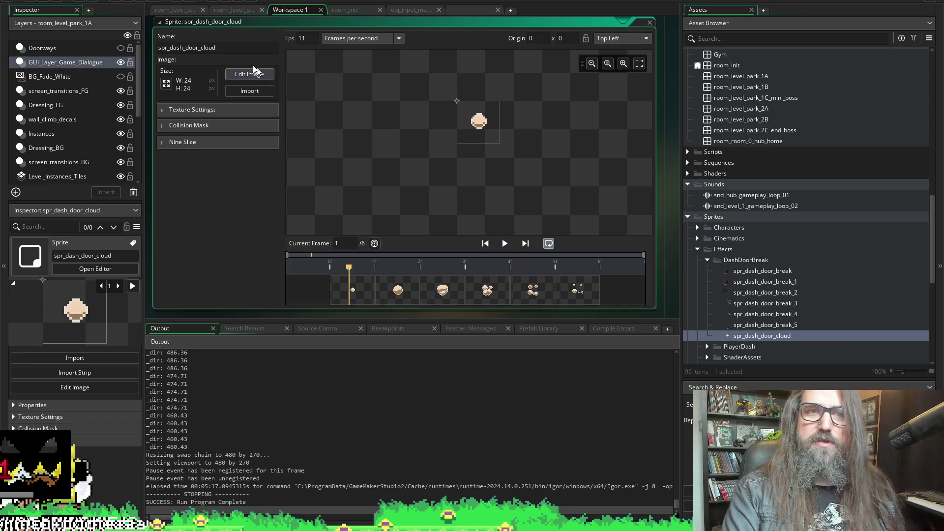
Step: Check the spr_dash_door_cloud name, then return to the Create event code
{"action": "key", "text": "F2"}
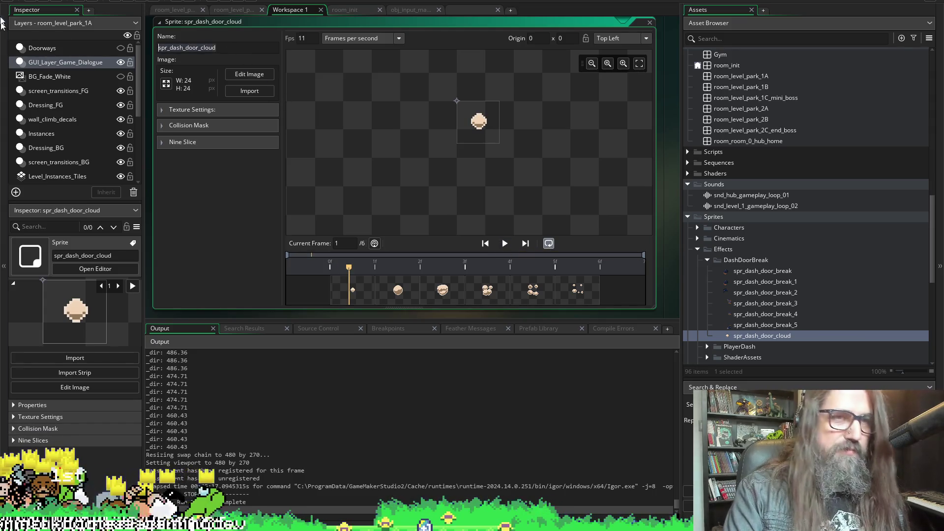
{"action": "left_click", "coordinate": [39, 62]}
{"action": "left_click", "coordinate": [196, 58]}
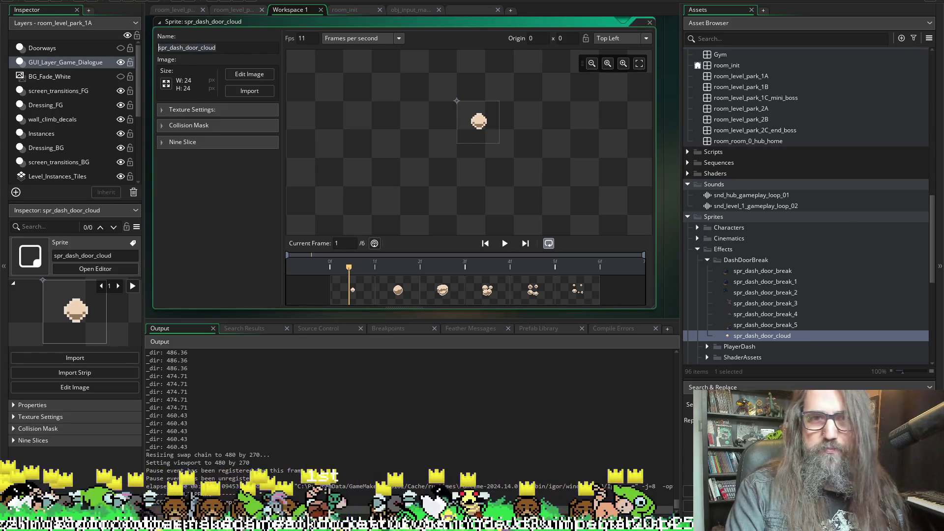
{"action": "left_click", "coordinate": [469, 10]}
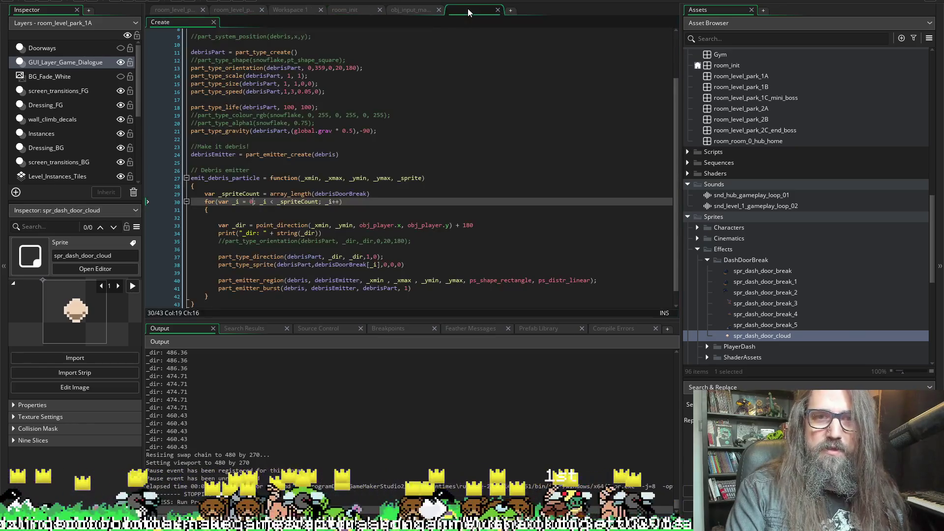
Step: Drag the Output and Assets splitters so the code editor shows lines 1–43 at full width
{"action": "scroll", "coordinate": [281, 193], "scroll_direction": "down", "scroll_amount": 1}
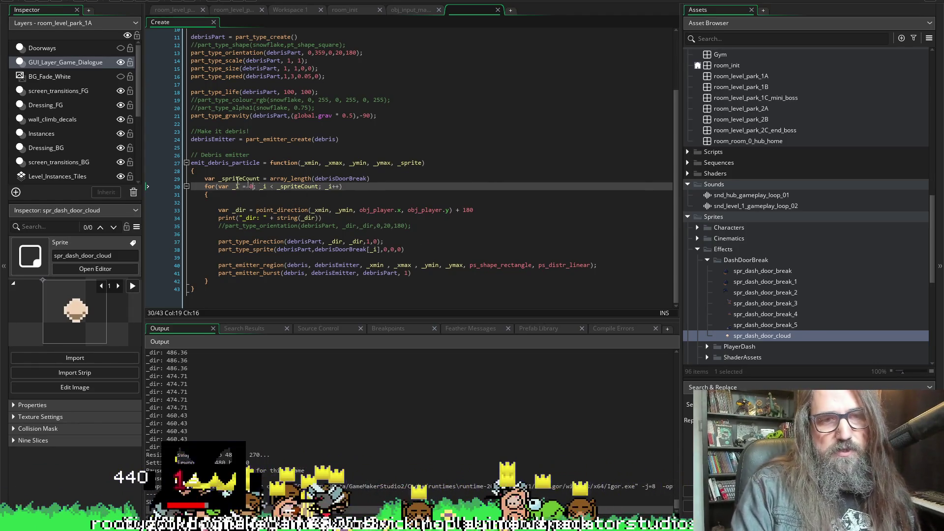
{"action": "left_click_drag", "start_coordinate": [232, 317], "coordinate": [267, 418]}
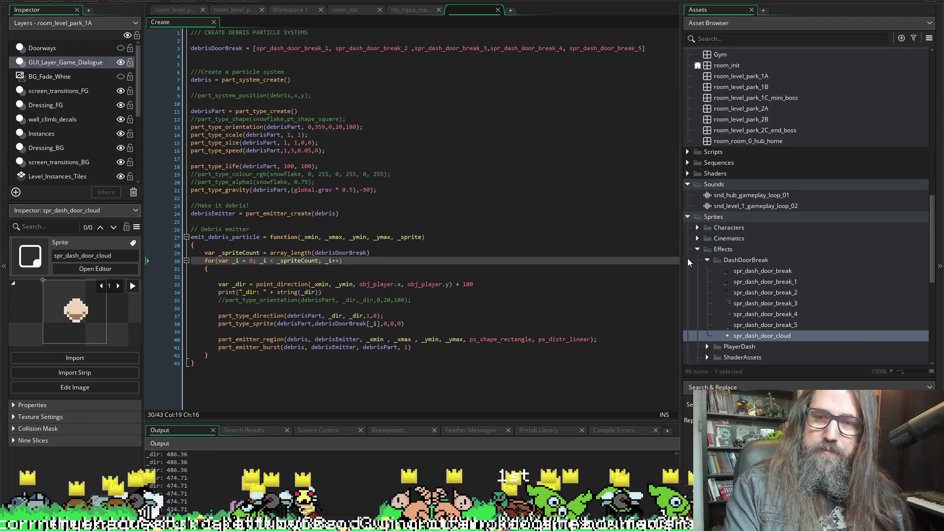
{"action": "left_click_drag", "start_coordinate": [683, 261], "coordinate": [735, 261]}
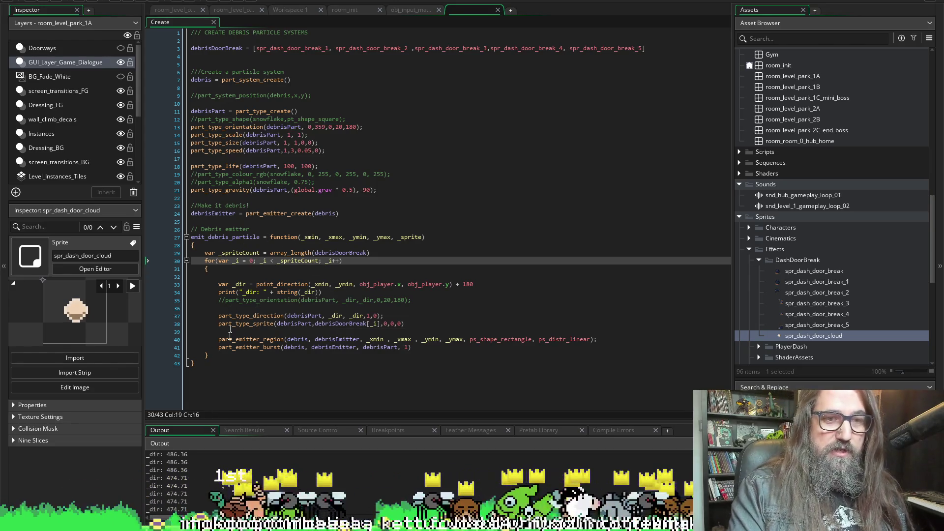
{"action": "left_click_drag", "start_coordinate": [217, 379], "coordinate": [203, 76]}
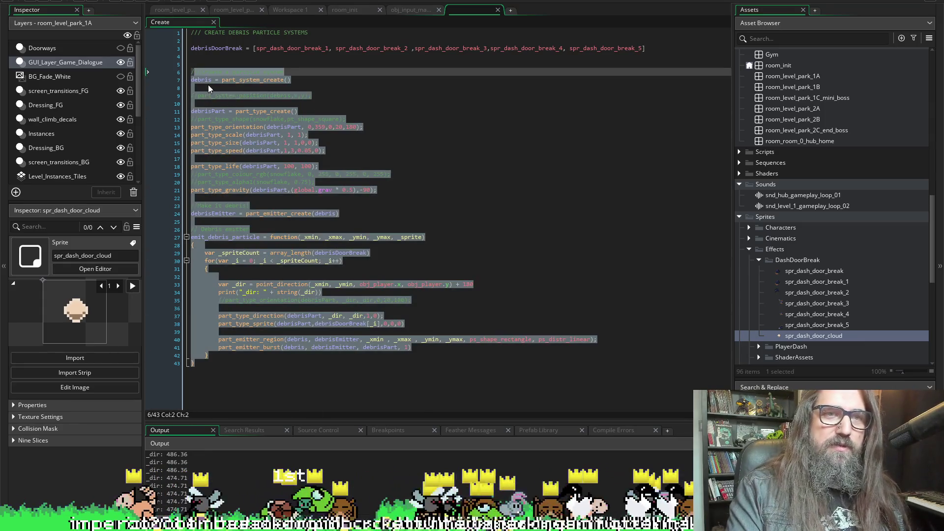
Step: Reword the line 6 comment to '///Create debris door break particle system' and delete the commented position line and blank lines
{"action": "left_click", "coordinate": [209, 88]}
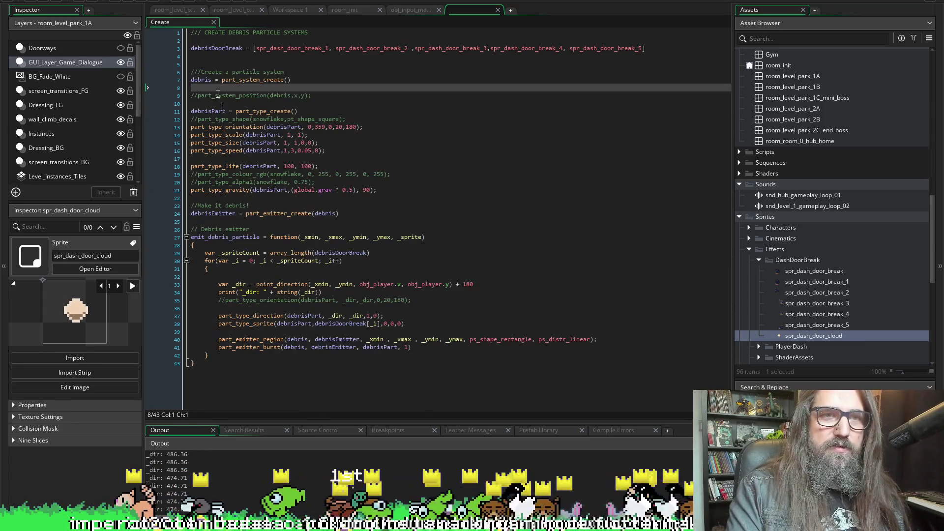
{"action": "left_click", "coordinate": [294, 74]}
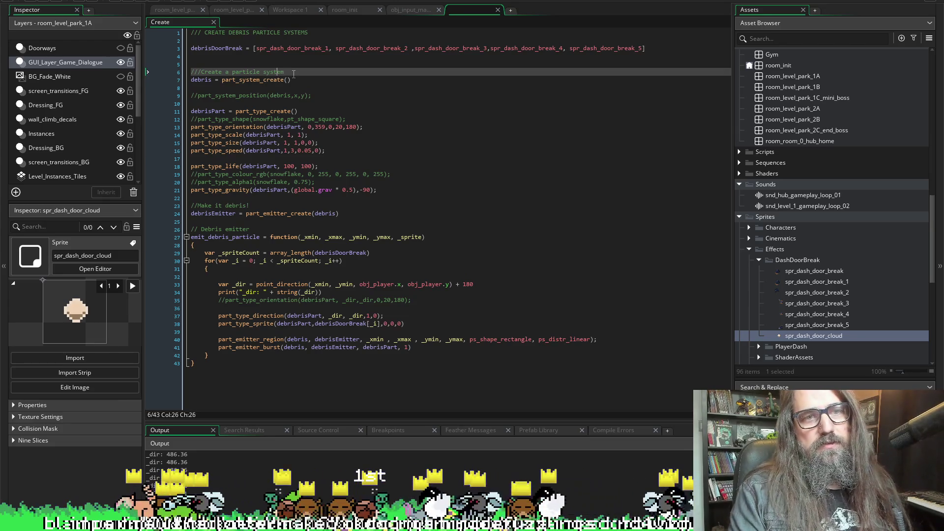
{"action": "key", "text": "BackSpace"}
{"action": "type", "text": "debr"}
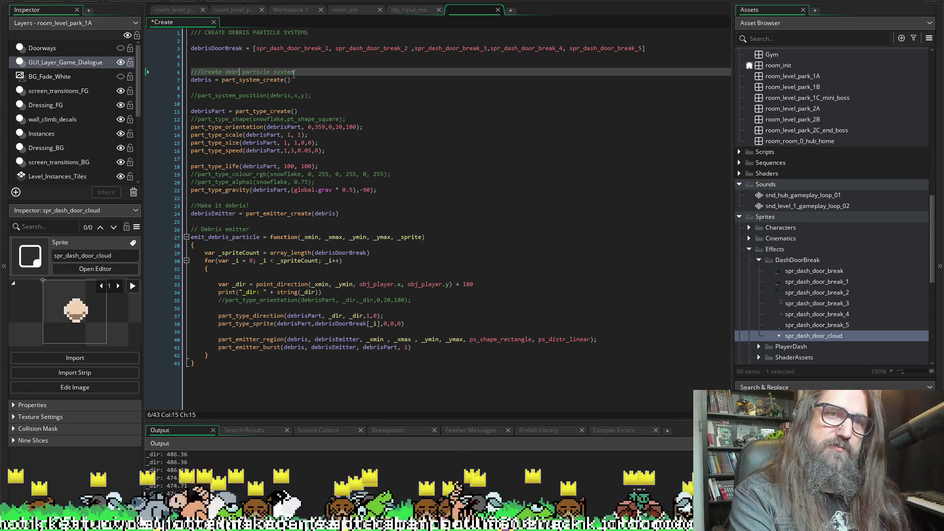
{"action": "type", "text": "is door break"}
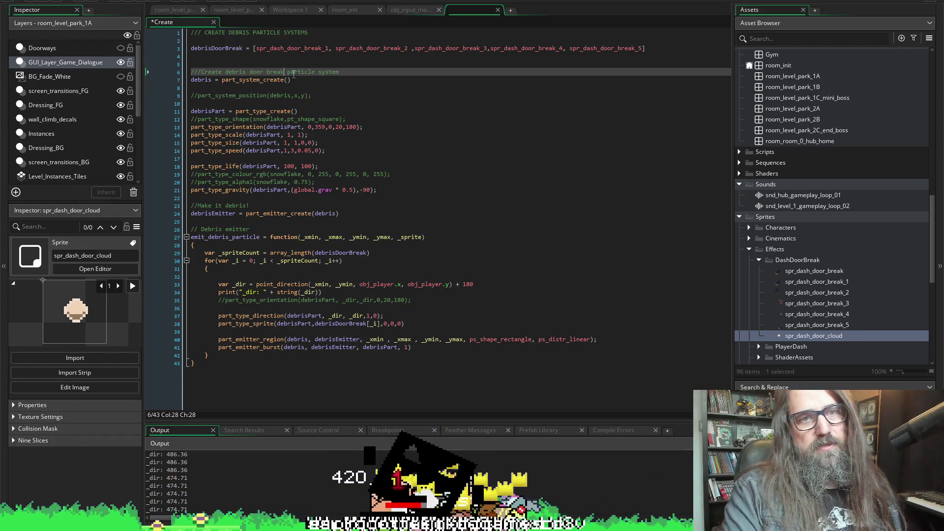
{"action": "left_click_drag", "start_coordinate": [319, 96], "coordinate": [180, 102]}
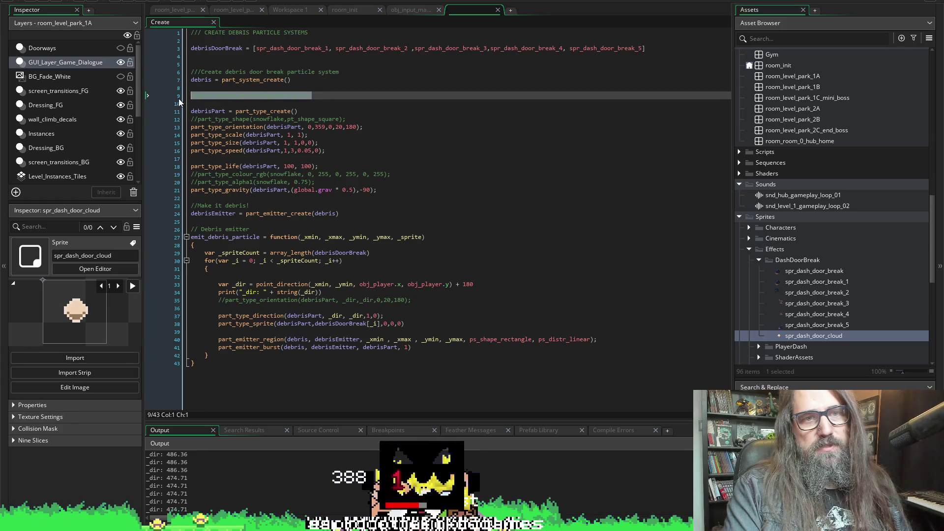
{"action": "key", "text": "BackSpace"}
{"action": "key", "text": "BackSpace"}
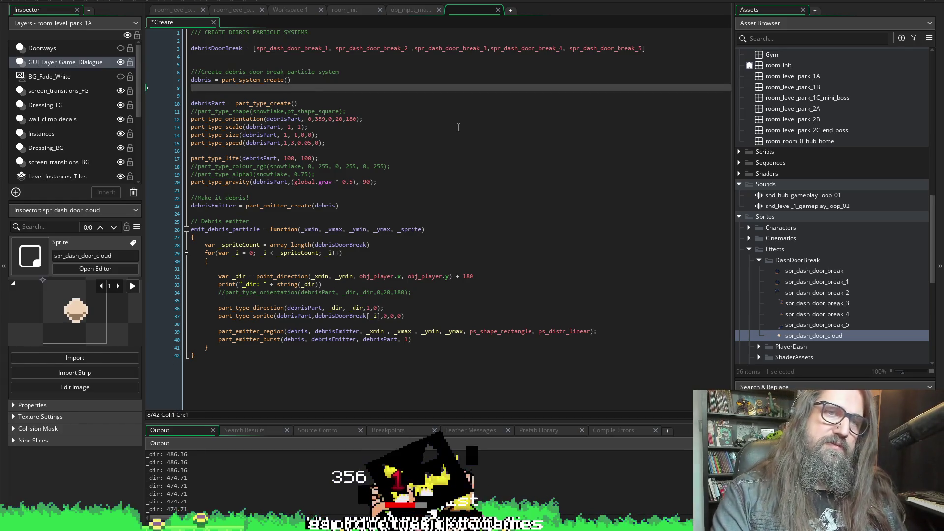
{"action": "key", "text": "Down"}
{"action": "key", "text": "BackSpace"}
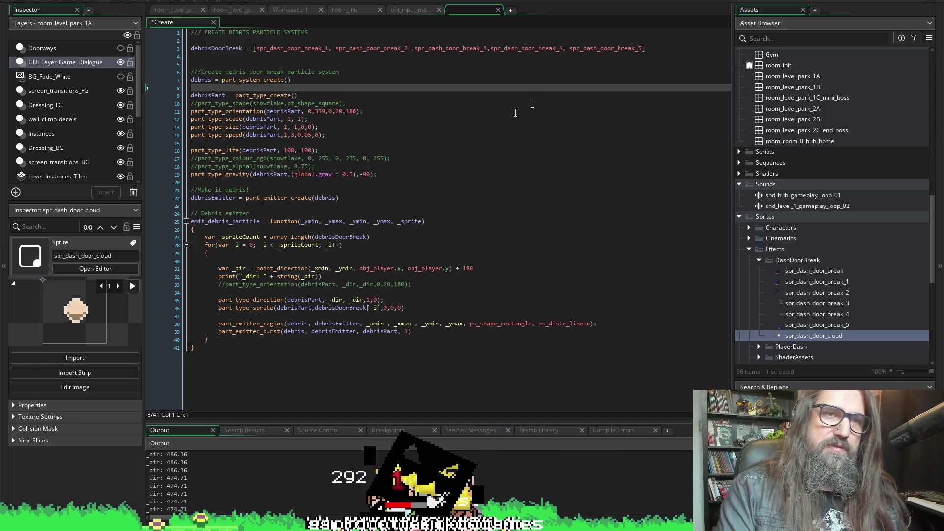
{"action": "key", "text": "Delete"}
{"action": "left_click", "coordinate": [255, 88]}
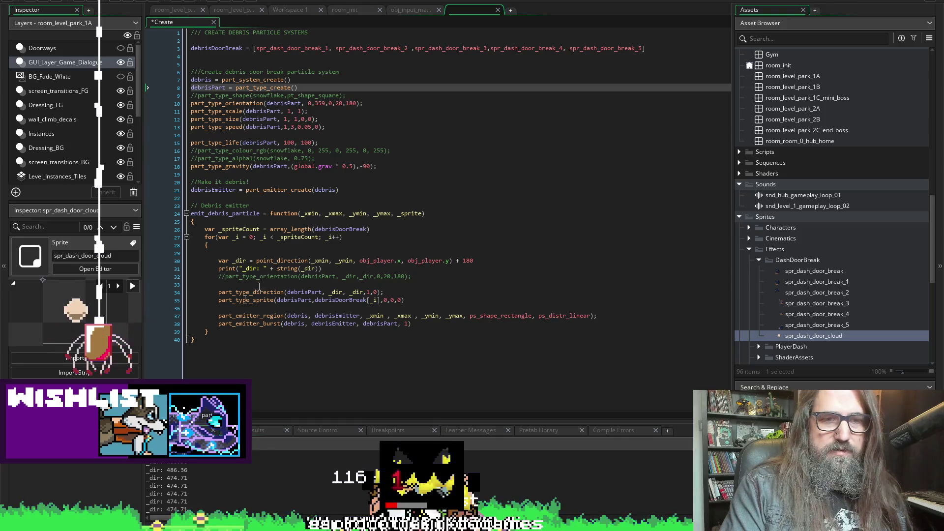
Step: Add slash divider lines after the section comment and below the function's closing brace
{"action": "left_click_drag", "start_coordinate": [197, 340], "coordinate": [190, 73]}
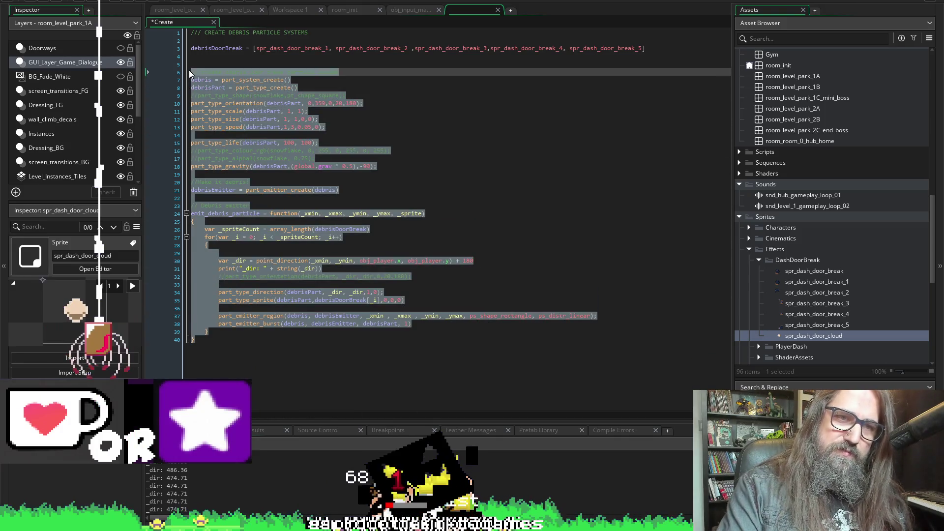
{"action": "left_click", "coordinate": [364, 74]}
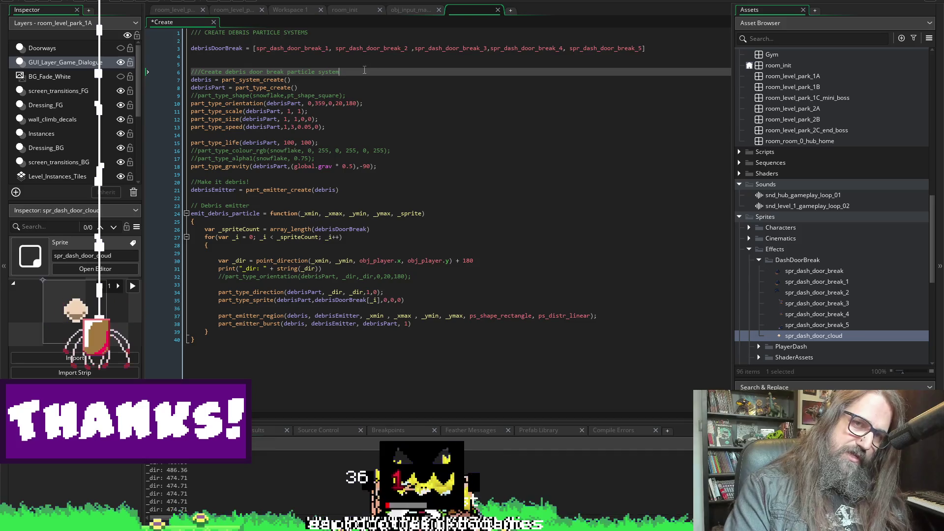
{"action": "type", "text": "///////////////////"}
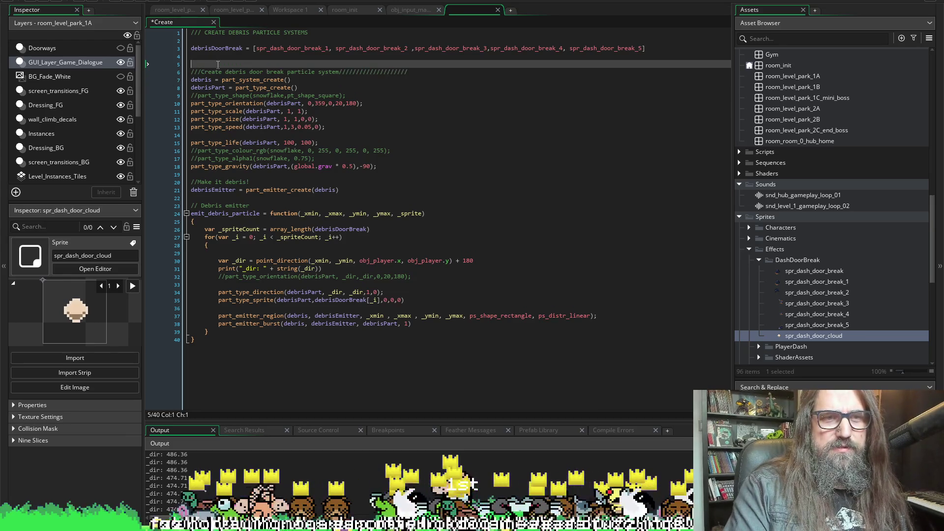
{"action": "left_click", "coordinate": [211, 348]}
{"action": "key", "text": "Return"}
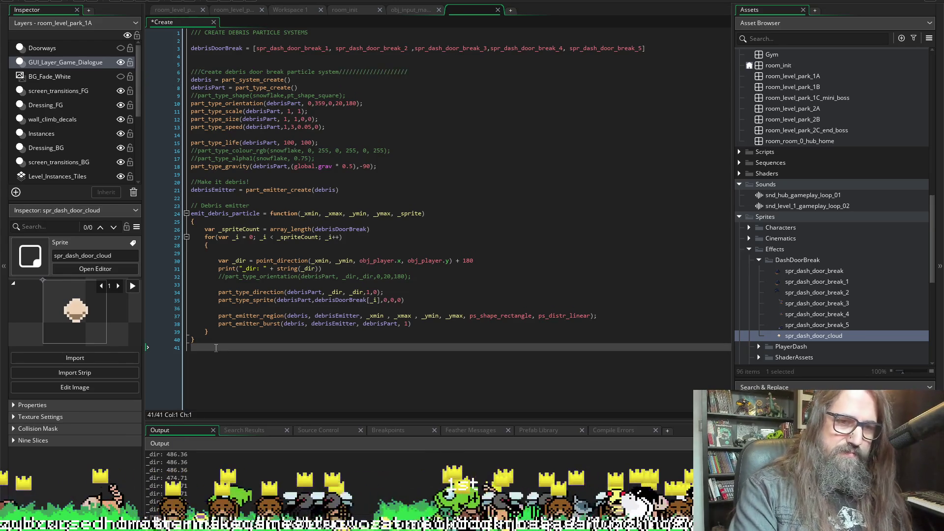
{"action": "type", "text": "//////////////////"}
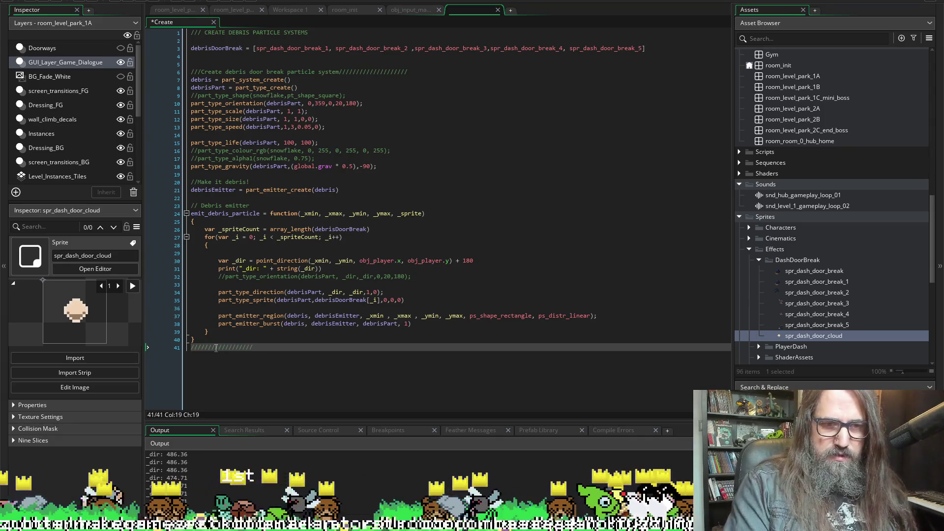
Step: Insert a multi-line comment block, then strip its markers and the 'comment here' placeholder
{"action": "right_click", "coordinate": [209, 382]}
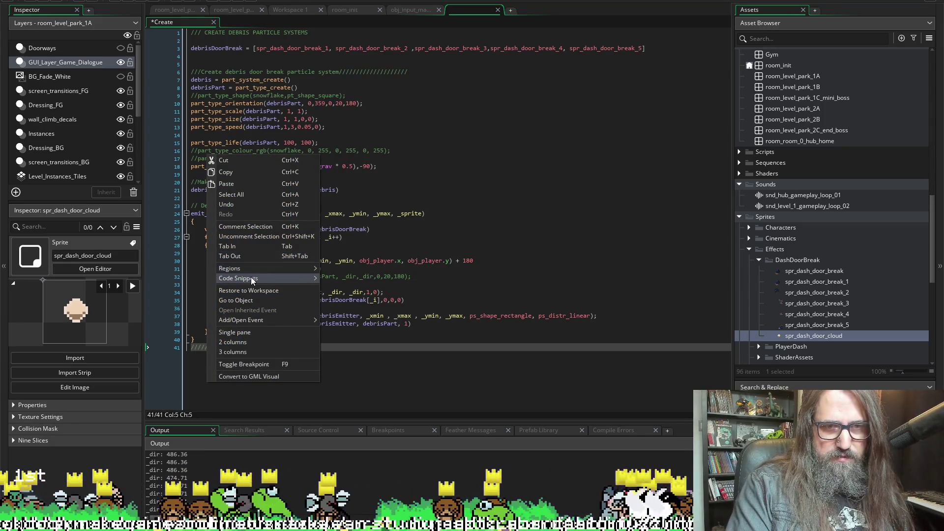
{"action": "mouse_move", "coordinate": [252, 279]}
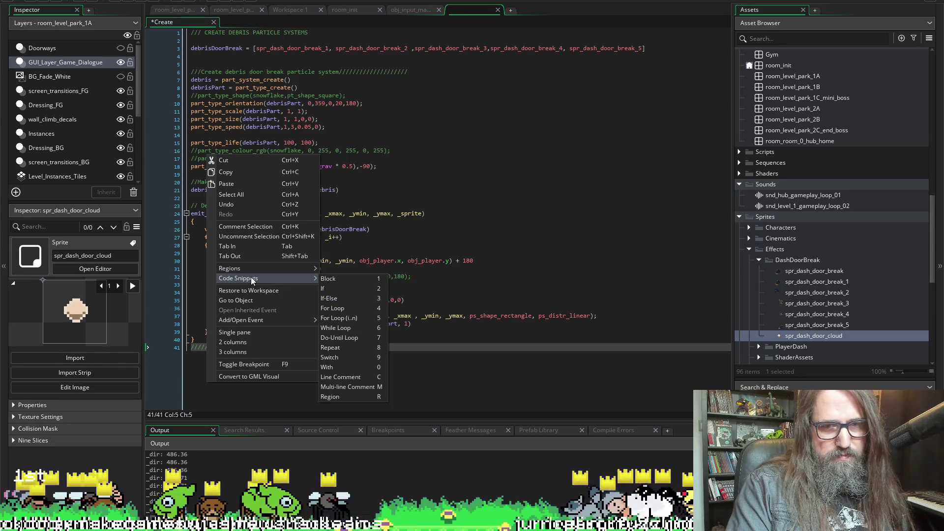
{"action": "left_click", "coordinate": [332, 387]}
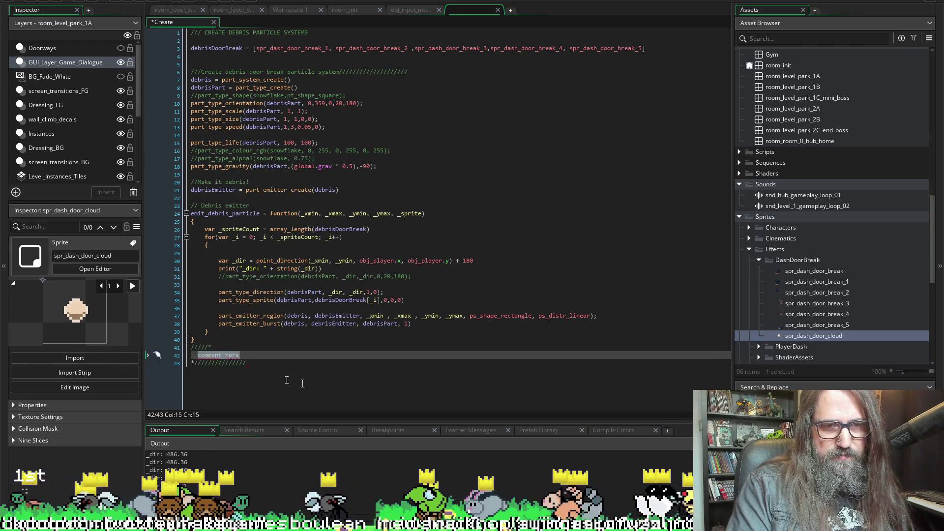
{"action": "left_click", "coordinate": [206, 350]}
{"action": "key", "text": "BackSpace"}
{"action": "key", "text": "BackSpace"}
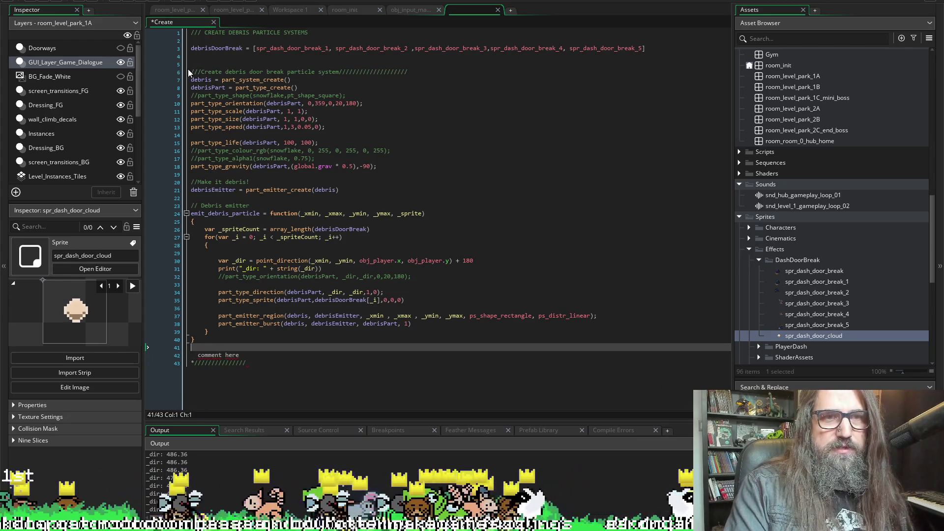
{"action": "left_click", "coordinate": [195, 66]}
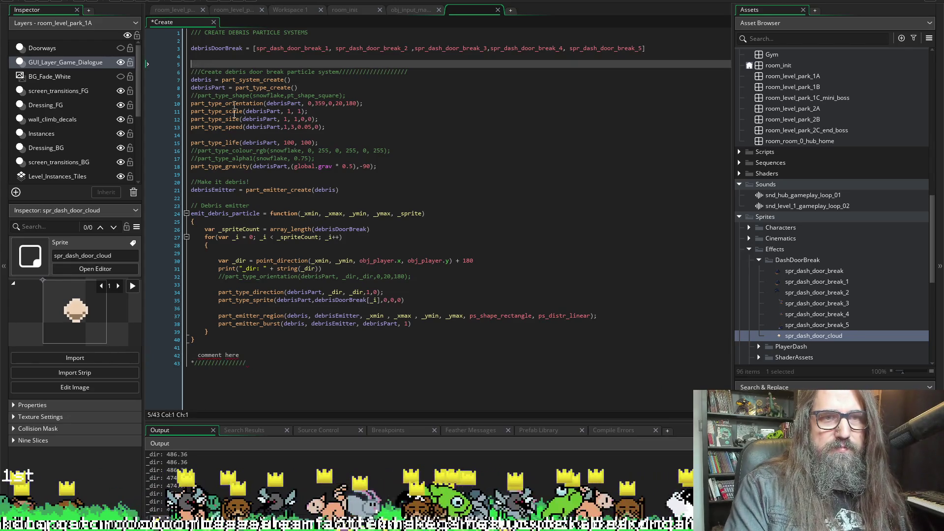
{"action": "left_click", "coordinate": [249, 355]}
{"action": "key", "text": "shift+Home"}
{"action": "key", "text": "BackSpace"}
{"action": "key", "text": "Delete"}
{"action": "key", "text": "shift+End"}
{"action": "key", "text": "Delete"}
Step: Clear the stray comment opener on line 5 and collapse the emit_debris_particle function
{"action": "left_click", "coordinate": [220, 64]}
{"action": "key", "text": "shift+Home"}
{"action": "key", "text": "BackSpace"}
{"action": "left_click", "coordinate": [207, 342]}
{"action": "key", "text": "Down"}
{"action": "key", "text": "Down"}
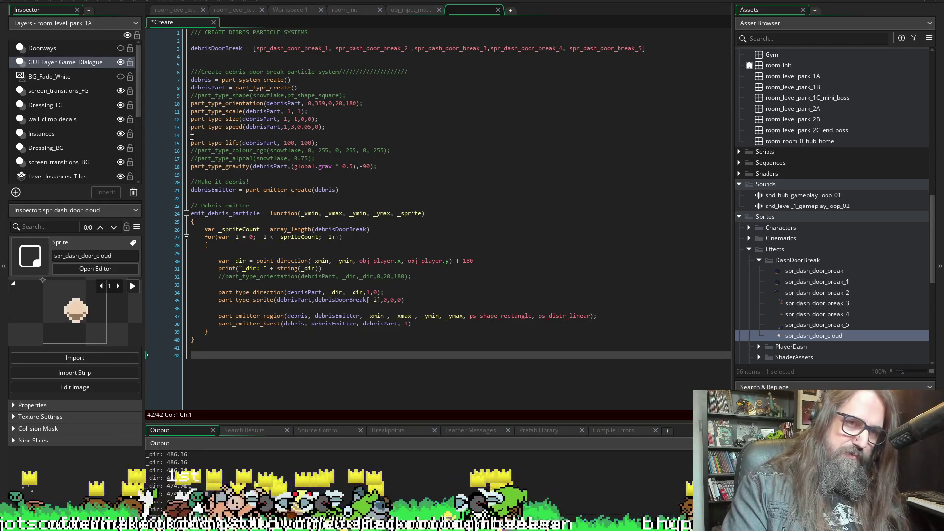
{"action": "left_click", "coordinate": [186, 213]}
{"action": "left_click", "coordinate": [196, 235]}
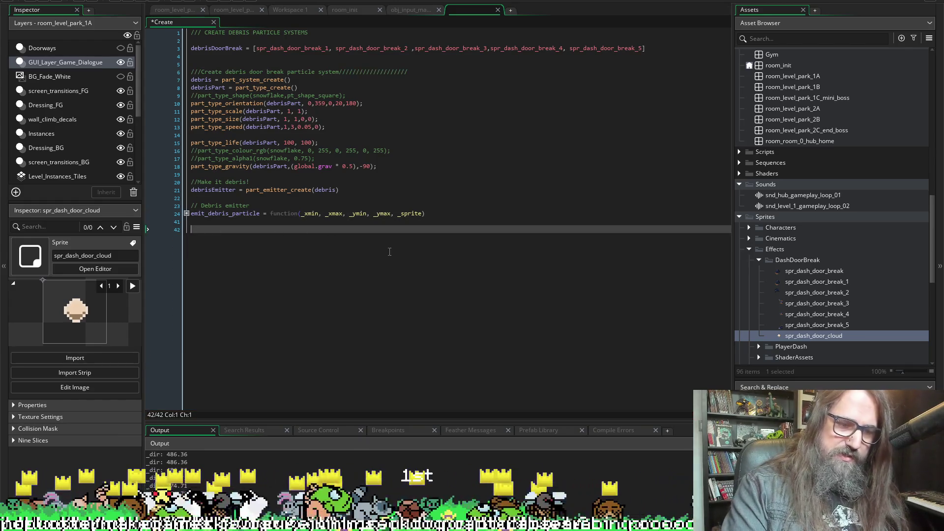
Step: Type a slash divider below the emitter and paste a copy of the debris setup code (lines 7–24) beneath it
{"action": "type", "text": "//////////////////////////////////////////////////////////////////////"}
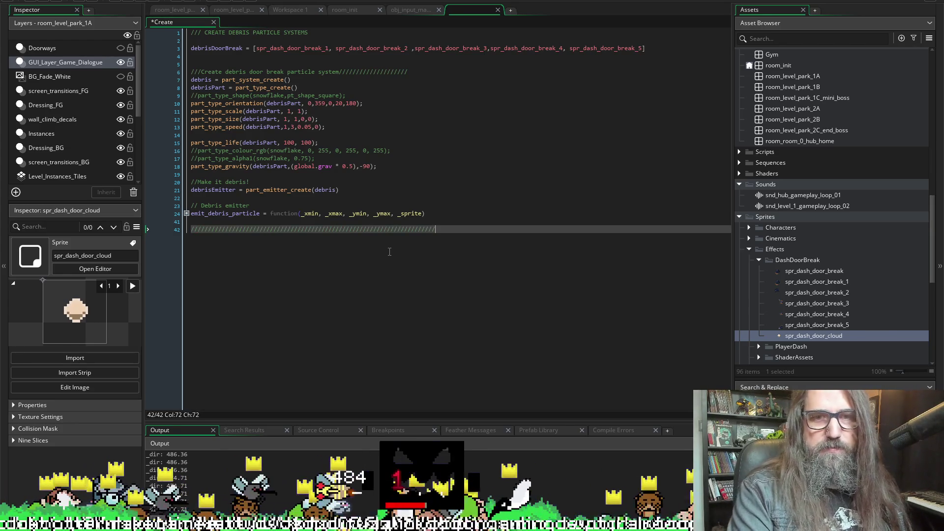
{"action": "type", "text": "/"}
{"action": "key", "text": "Return"}
{"action": "key", "text": "Return"}
{"action": "key", "text": "Return"}
{"action": "key", "text": "Return"}
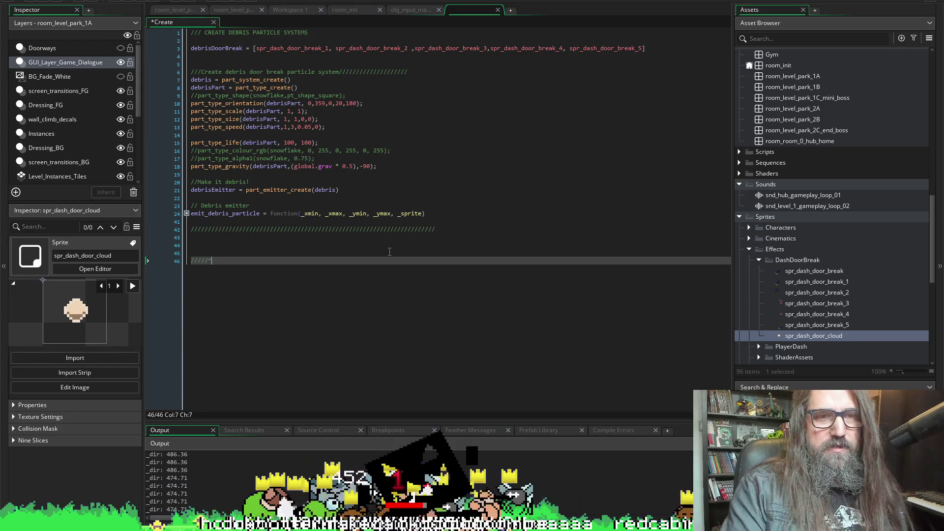
{"action": "key", "text": "shift+Up"}
{"action": "key", "text": "shift+Up"}
{"action": "key", "text": "shift+Up"}
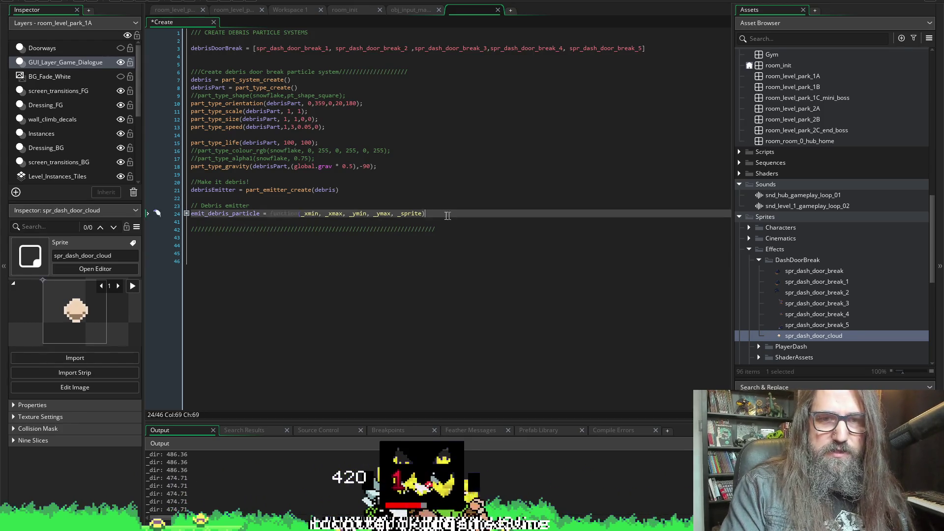
{"action": "key", "text": "ctrl+c"}
{"action": "left_click", "coordinate": [206, 241]}
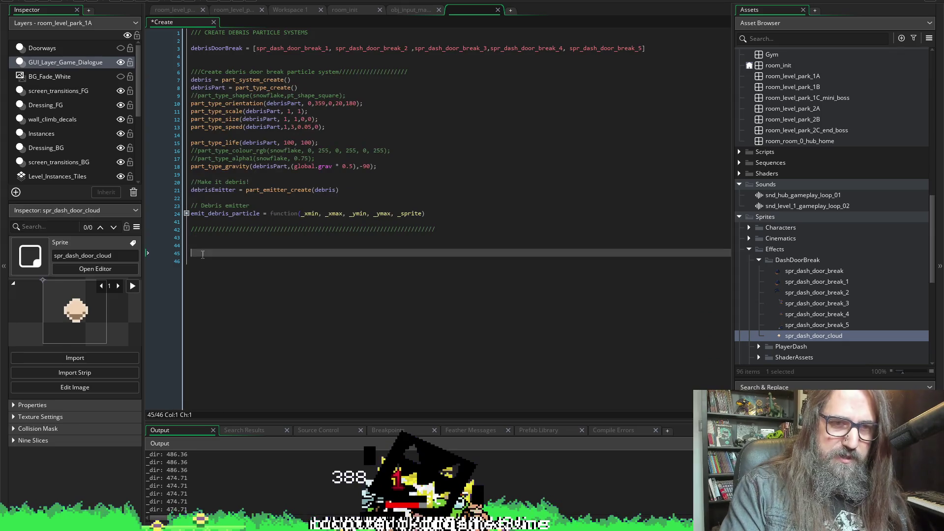
{"action": "key", "text": "ctrl+v"}
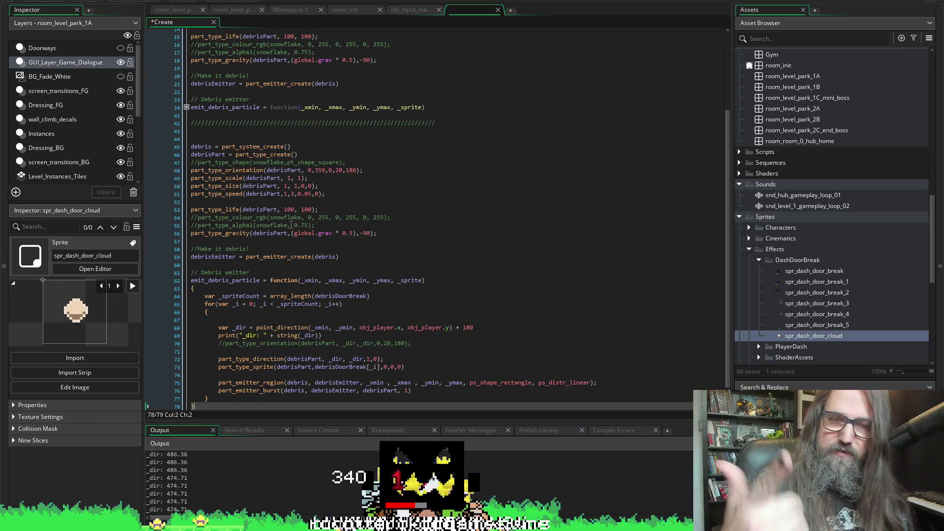
{"action": "left_click", "coordinate": [212, 147]}
Step: Rename debrisPart to debrisSmokePart on line 46 of the copied code
{"action": "type", "text": "Smoke"}
{"action": "key", "text": "shift+Left"}
{"action": "key", "text": "shift+Left"}
{"action": "key", "text": "shift+Left"}
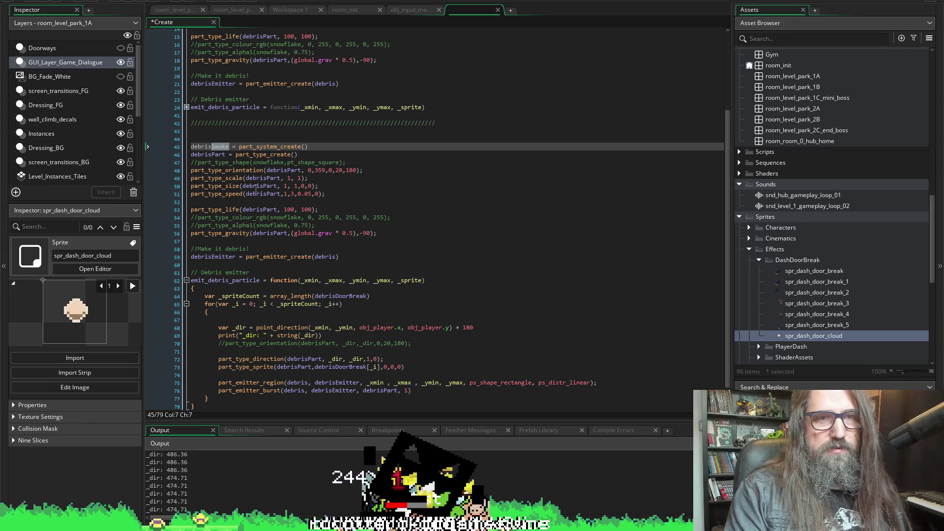
{"action": "key", "text": "ctrl+c"}
{"action": "key", "text": "Down"}
{"action": "key", "text": "ctrl+v"}
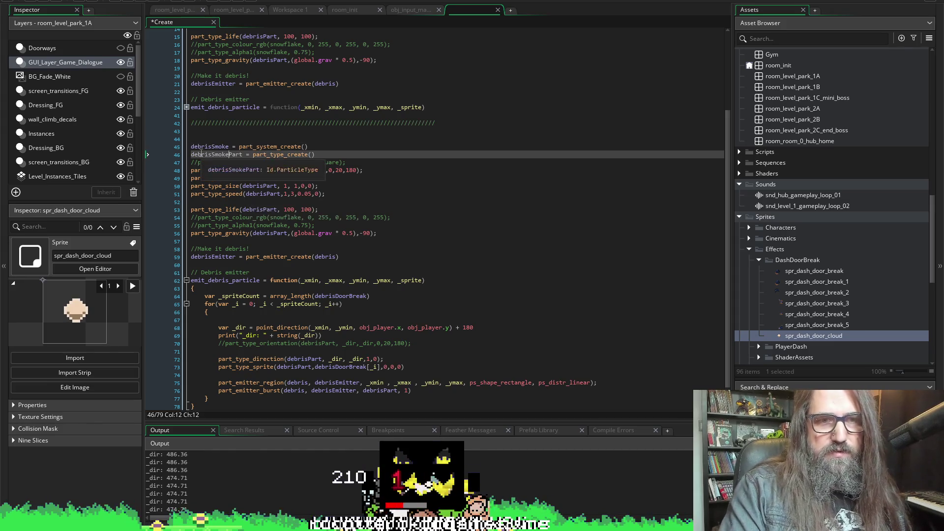
Step: Replace debrisPart with debrisSmokePart on lines 48–56 and save the Create code
{"action": "left_click", "coordinate": [278, 170]}
{"action": "double_click", "coordinate": [278, 170]}
{"action": "key", "text": "ctrl+v"}
{"action": "double_click", "coordinate": [260, 178]}
{"action": "key", "text": "ctrl+v"}
{"action": "double_click", "coordinate": [258, 186]}
{"action": "key", "text": "ctrl+v"}
{"action": "double_click", "coordinate": [258, 193]}
{"action": "key", "text": "ctrl+v"}
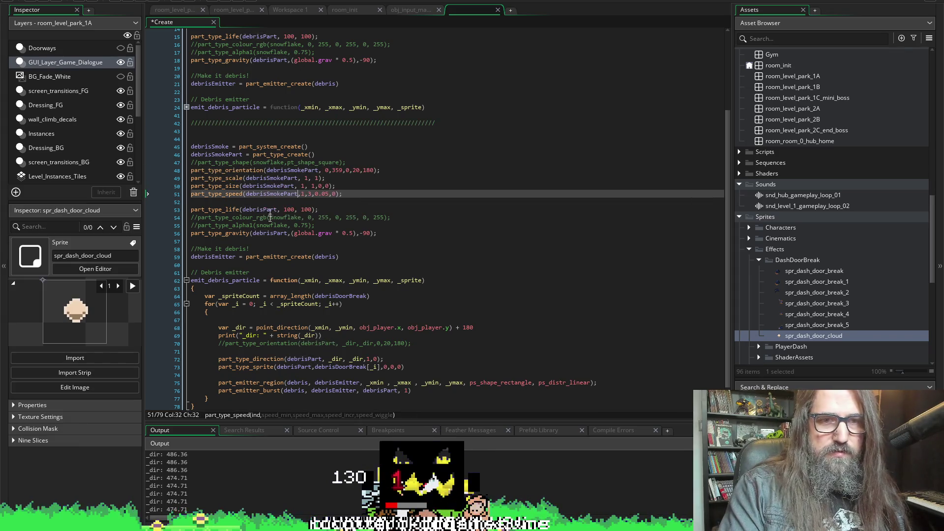
{"action": "left_click", "coordinate": [263, 209]}
{"action": "double_click", "coordinate": [263, 209]}
{"action": "key", "text": "ctrl+v"}
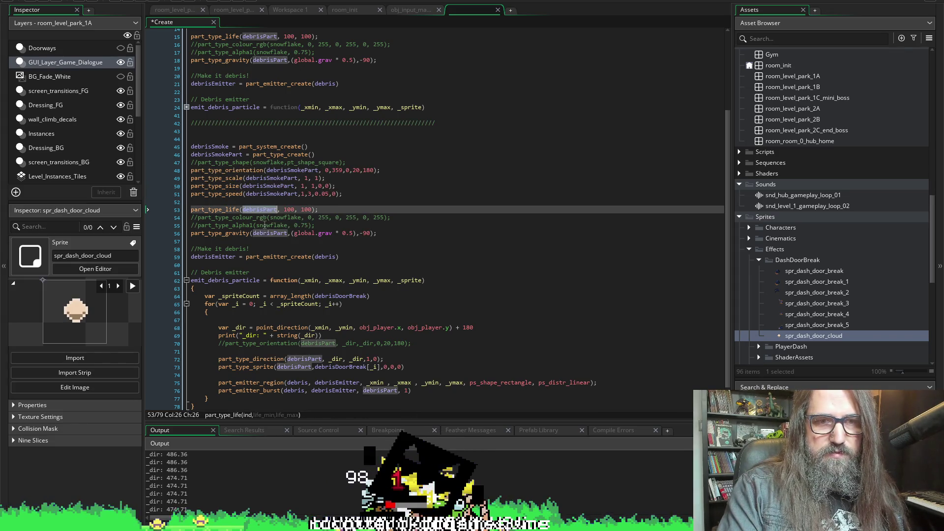
{"action": "double_click", "coordinate": [261, 233]}
{"action": "key", "text": "ctrl+v"}
{"action": "scroll", "coordinate": [324, 228], "scroll_direction": "down", "scroll_amount": 1}
{"action": "key", "text": "ctrl+s"}
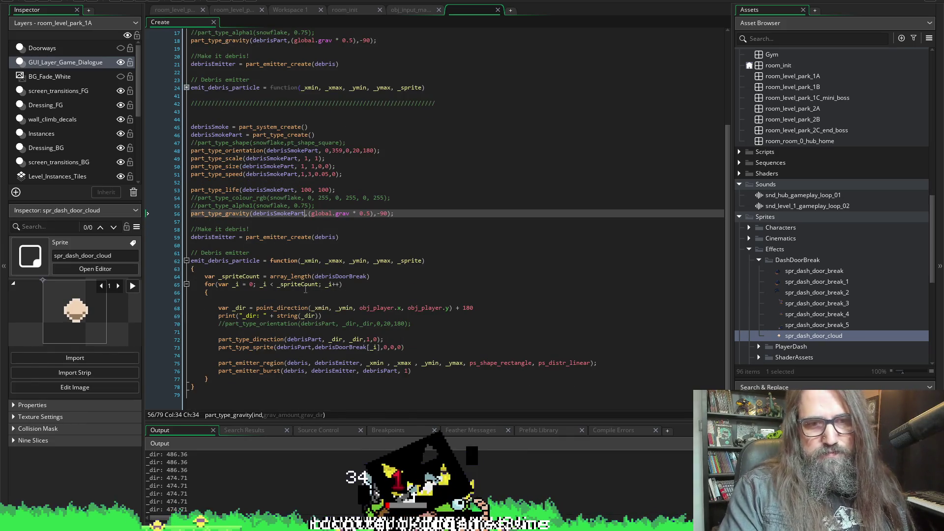
Step: Change debrisPart to debrisSmokePart in the emitter function's sprite line and burst call
{"action": "left_click", "coordinate": [287, 347]}
{"action": "key", "text": "ctrl+v"}
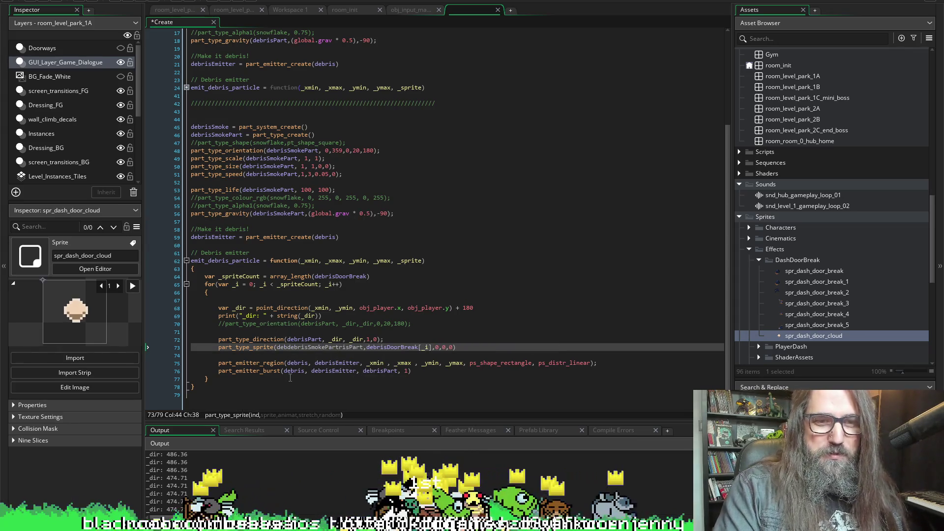
{"action": "key", "text": "ctrl+z"}
{"action": "double_click", "coordinate": [291, 347]}
{"action": "key", "text": "ctrl+v"}
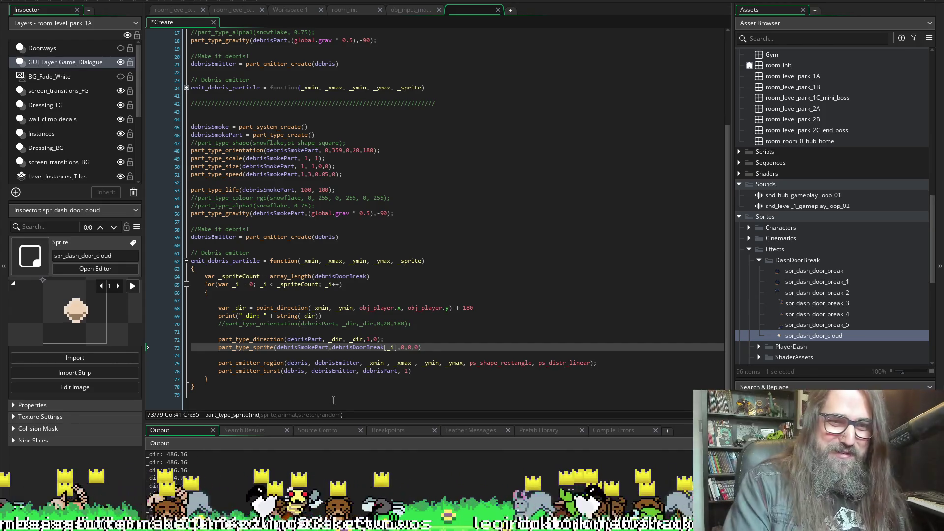
{"action": "left_click", "coordinate": [378, 372]}
{"action": "key", "text": "ctrl+v"}
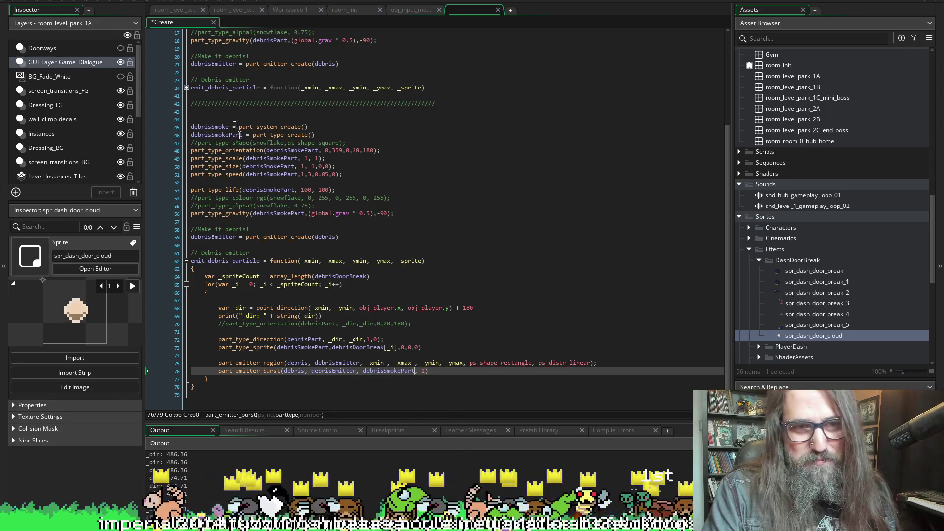
Step: Replace debris with debrisSmoke in the emitter creation, region and burst calls
{"action": "double_click", "coordinate": [219, 127]}
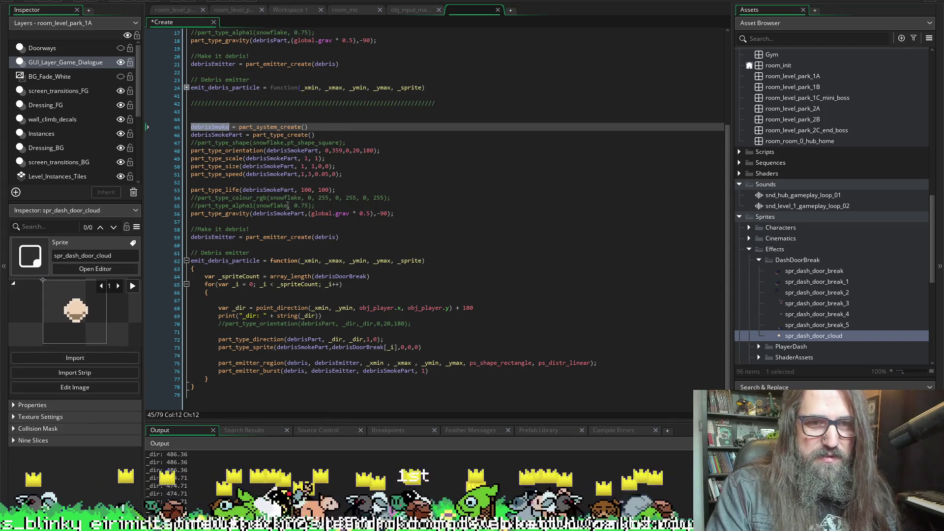
{"action": "double_click", "coordinate": [330, 237]}
{"action": "key", "text": "ctrl+v"}
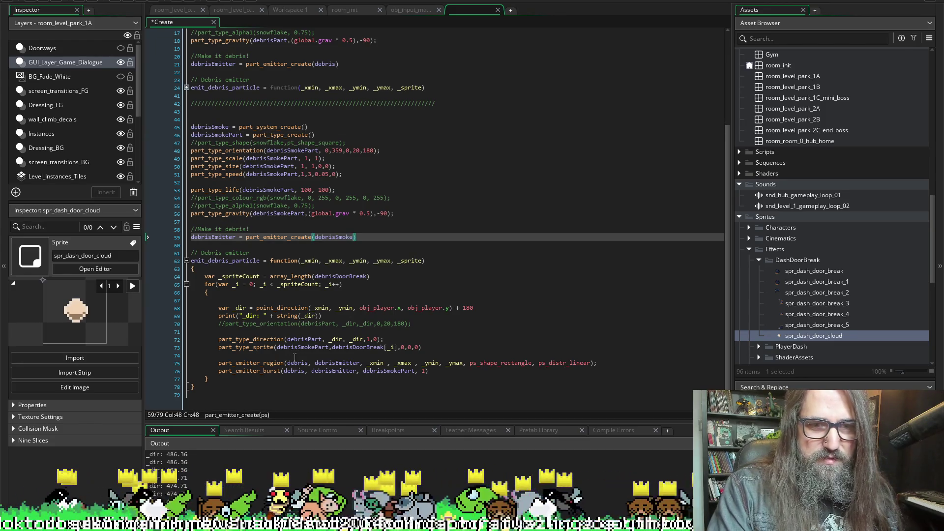
{"action": "left_click", "coordinate": [300, 355]}
{"action": "double_click", "coordinate": [297, 363]}
{"action": "key", "text": "ctrl+v"}
{"action": "double_click", "coordinate": [295, 371]}
{"action": "key", "text": "ctrl+v"}
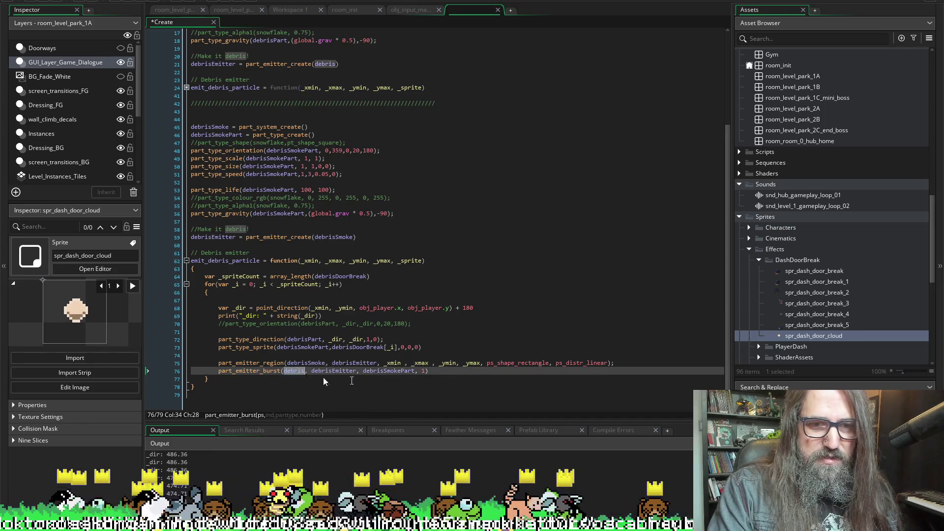
Step: Use debrisSmokeEmitter in the region call and debrisSmokePart on the direction line, then save
{"action": "left_click", "coordinate": [213, 237]}
{"action": "type", "text": "Smoke"}
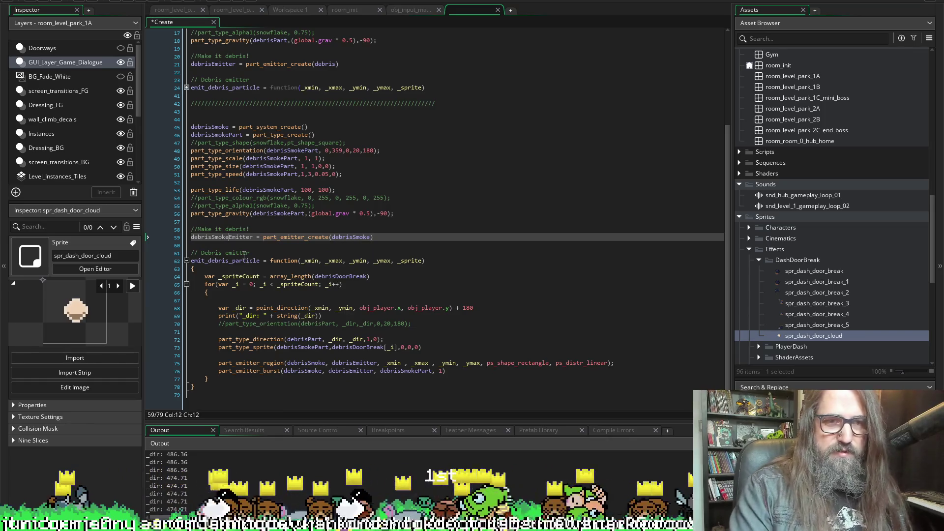
{"action": "double_click", "coordinate": [226, 238]}
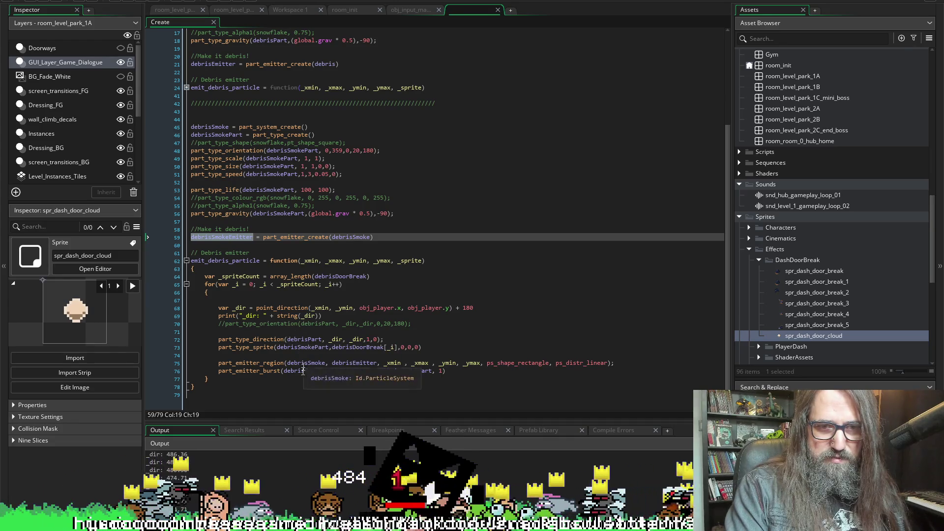
{"action": "double_click", "coordinate": [350, 363]}
{"action": "key", "text": "ctrl+v"}
{"action": "double_click", "coordinate": [350, 372]}
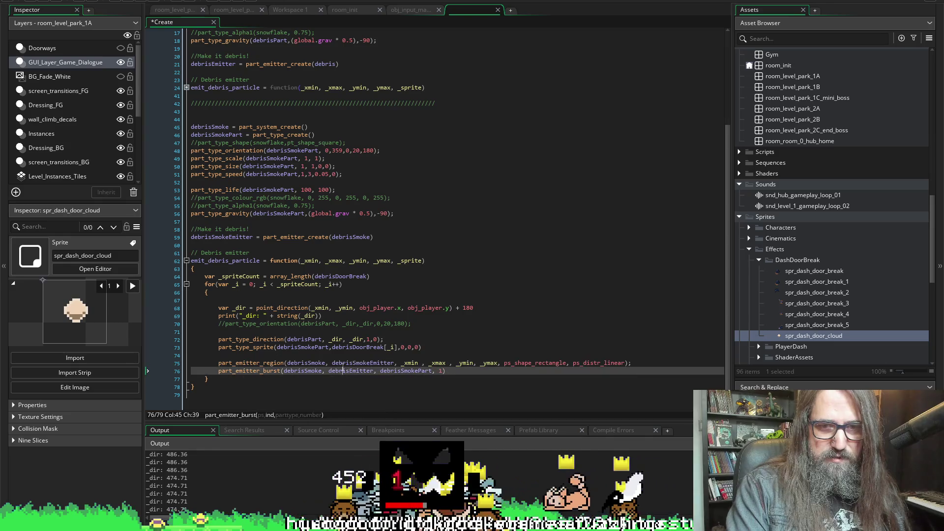
{"action": "double_click", "coordinate": [413, 371]}
{"action": "double_click", "coordinate": [301, 339]}
{"action": "key", "text": "ctrl+v"}
{"action": "key", "text": "ctrl+s"}
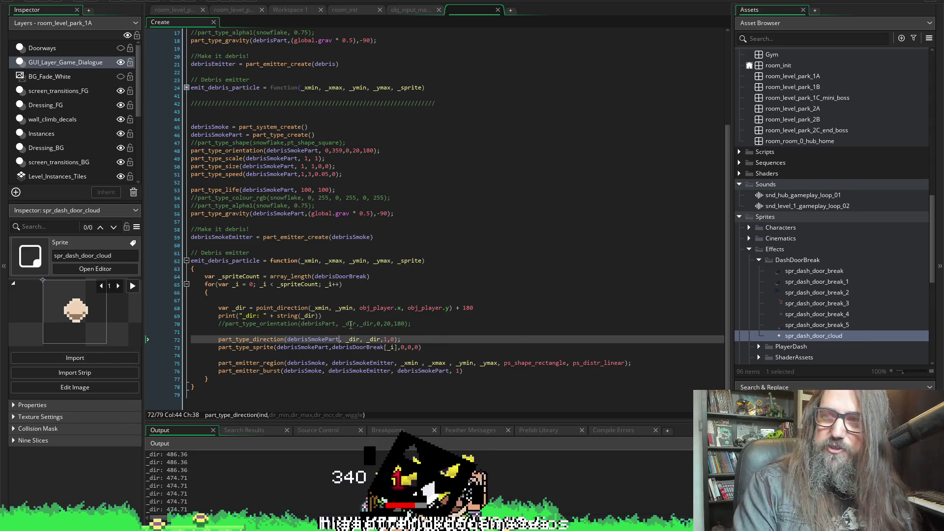
Step: Delete the for loop header and its braces from the emitter function
{"action": "scroll", "coordinate": [226, 268], "scroll_direction": "down", "scroll_amount": 1}
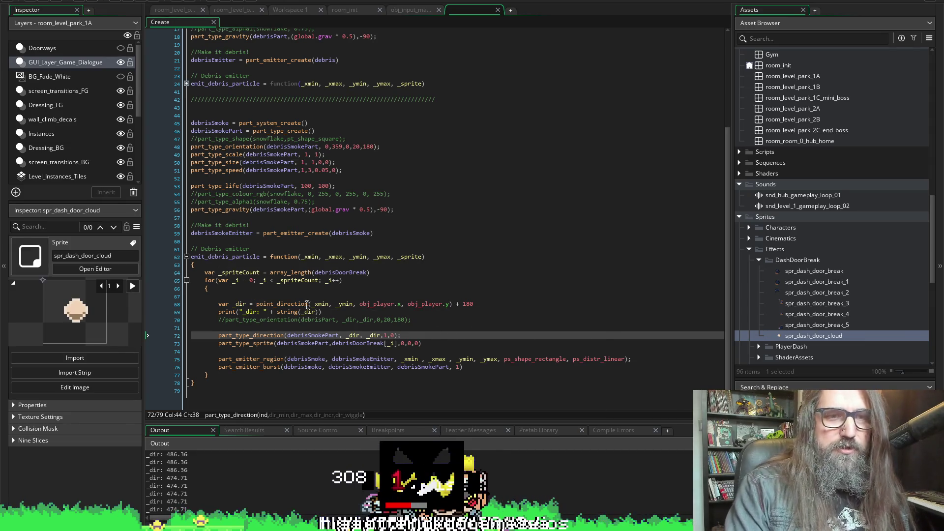
{"action": "mouse_move", "coordinate": [228, 296]}
{"action": "left_mouse_down"}
{"action": "mouse_move", "coordinate": [207, 273]}
{"action": "mouse_move", "coordinate": [205, 281]}
{"action": "left_mouse_up"}
{"action": "key", "text": "BackSpace"}
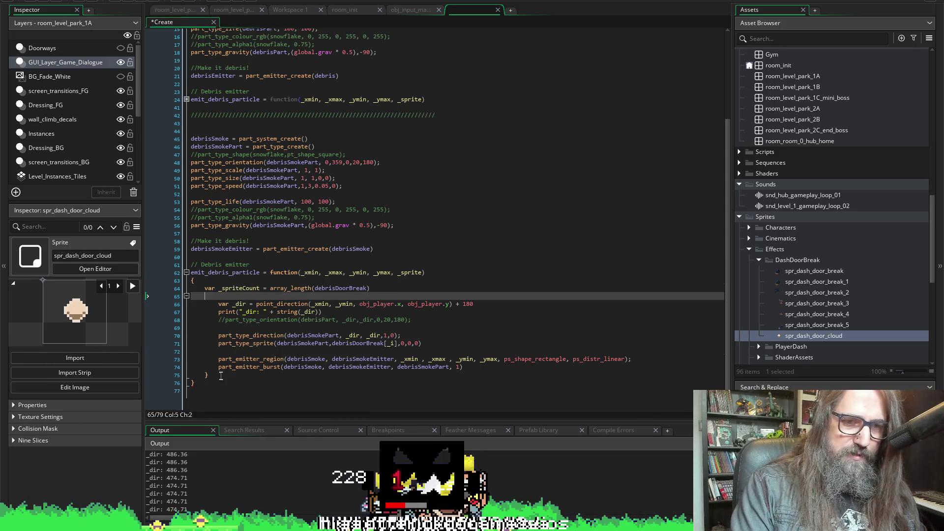
{"action": "left_click", "coordinate": [221, 376]}
{"action": "key", "text": "BackSpace"}
{"action": "key", "text": "BackSpace"}
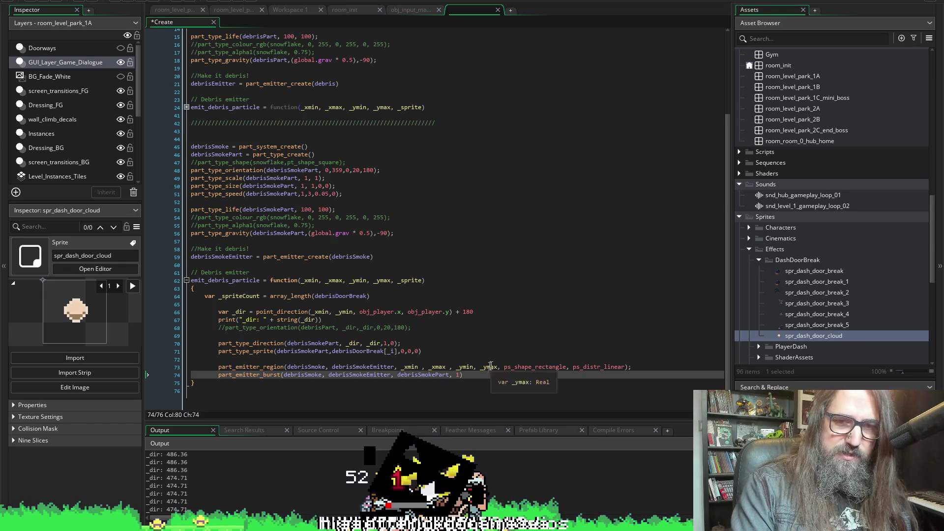
{"action": "mouse_move", "coordinate": [470, 379]}
{"action": "left_mouse_down"}
{"action": "mouse_move", "coordinate": [344, 320]}
{"action": "mouse_move", "coordinate": [344, 308]}
{"action": "left_mouse_up"}
Step: Unindent the former loop body (lines 66–74) by one level
{"action": "left_click", "coordinate": [441, 361]}
{"action": "left_click_drag", "start_coordinate": [473, 368], "coordinate": [240, 302]}
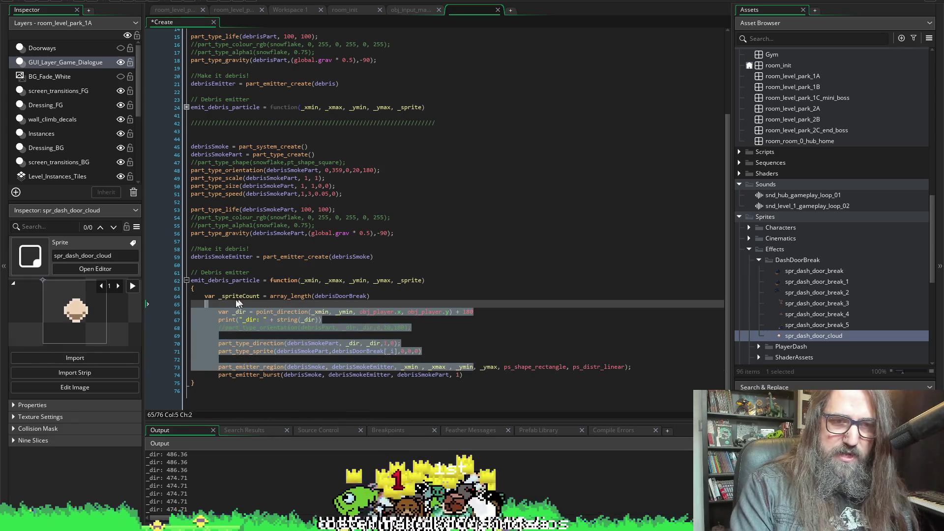
{"action": "left_click_drag", "start_coordinate": [464, 375], "coordinate": [268, 311]}
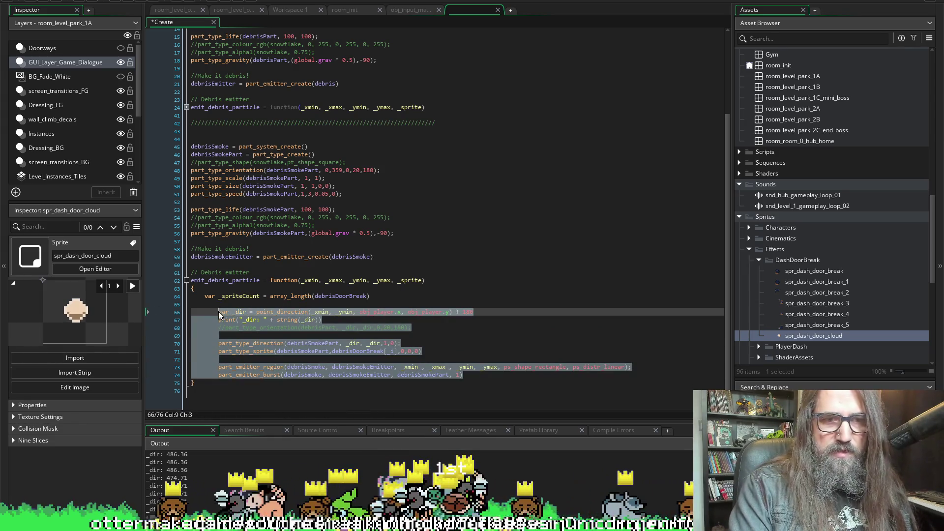
{"action": "key", "text": "shift+Tab"}
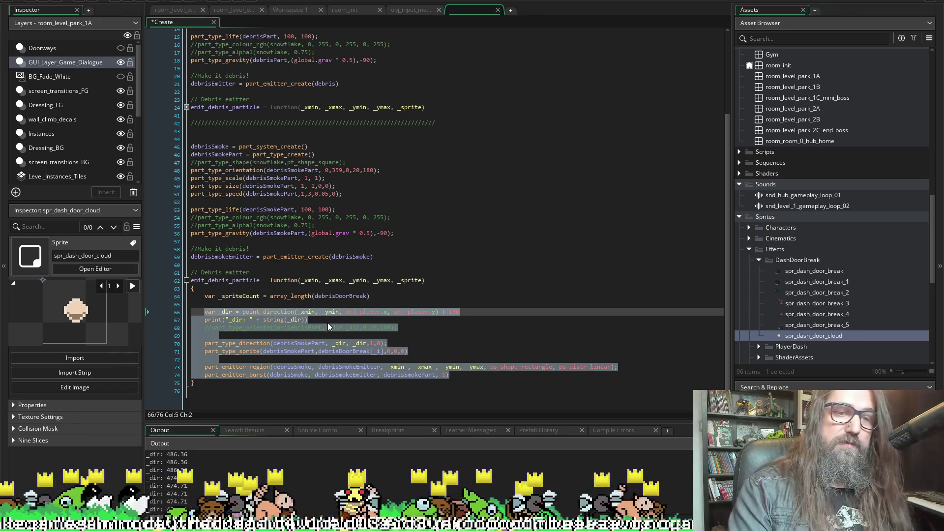
{"action": "left_click", "coordinate": [427, 338]}
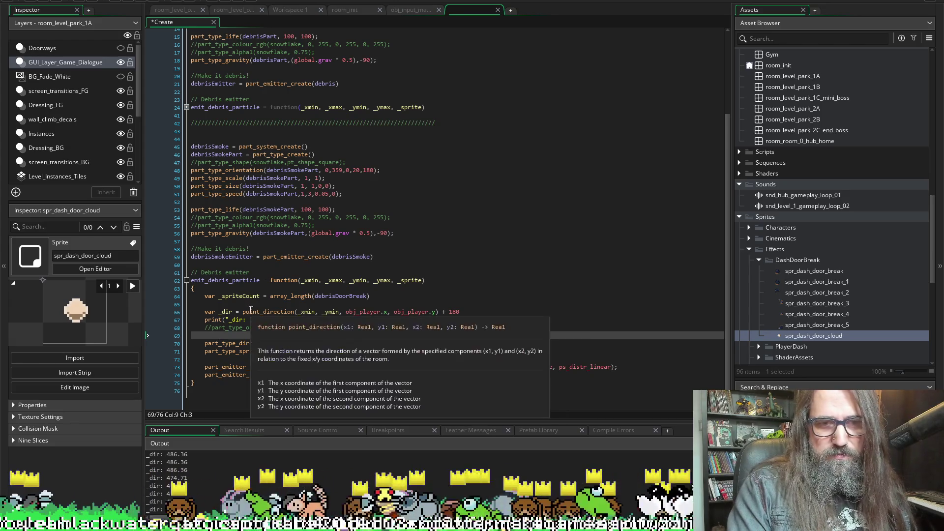
Step: Comment out the _dir line and the part_type_direction line with //
{"action": "left_click", "coordinate": [201, 313]}
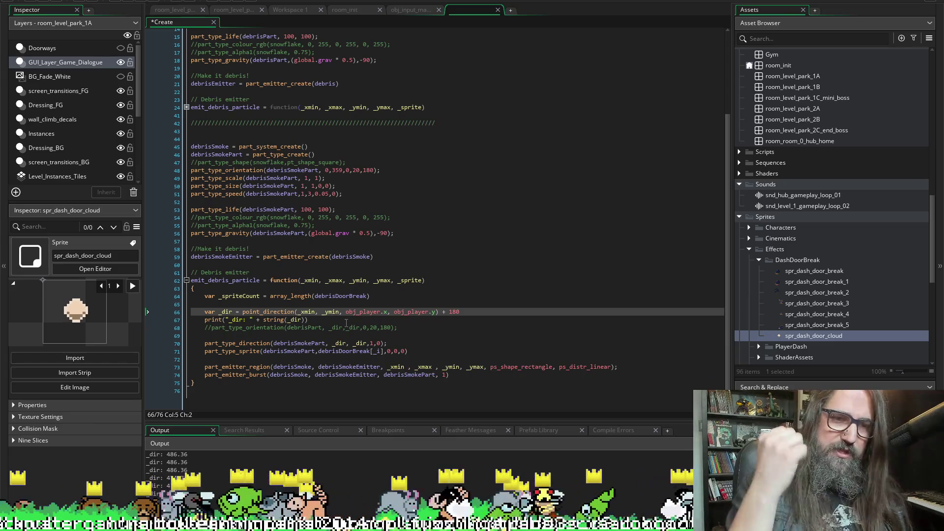
{"action": "type", "text": "/"}
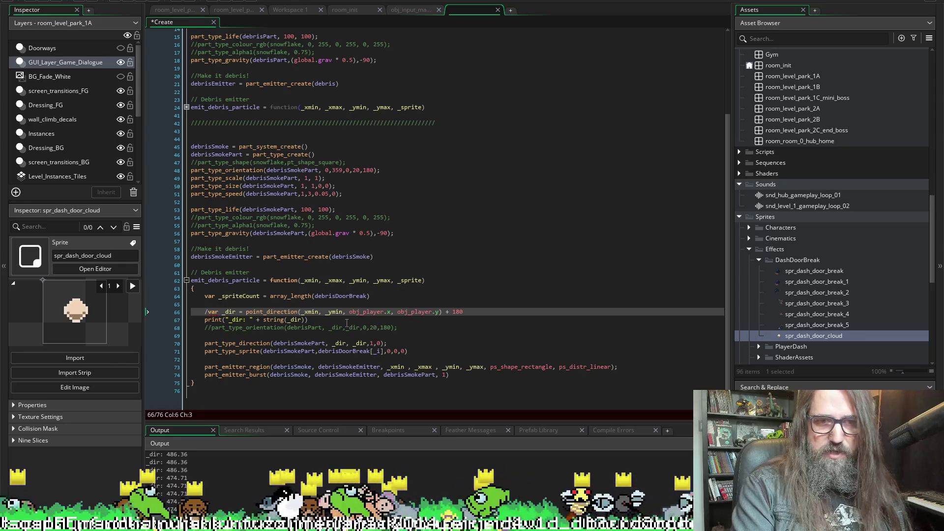
{"action": "type", "text": "/"}
{"action": "key", "text": "Down"}
{"action": "key", "text": "Down"}
{"action": "key", "text": "Down"}
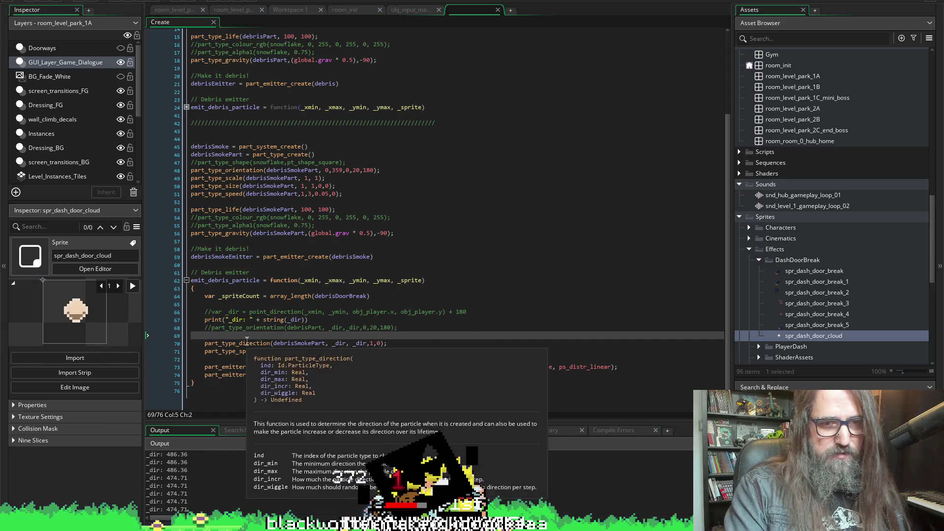
{"action": "key", "text": "Down"}
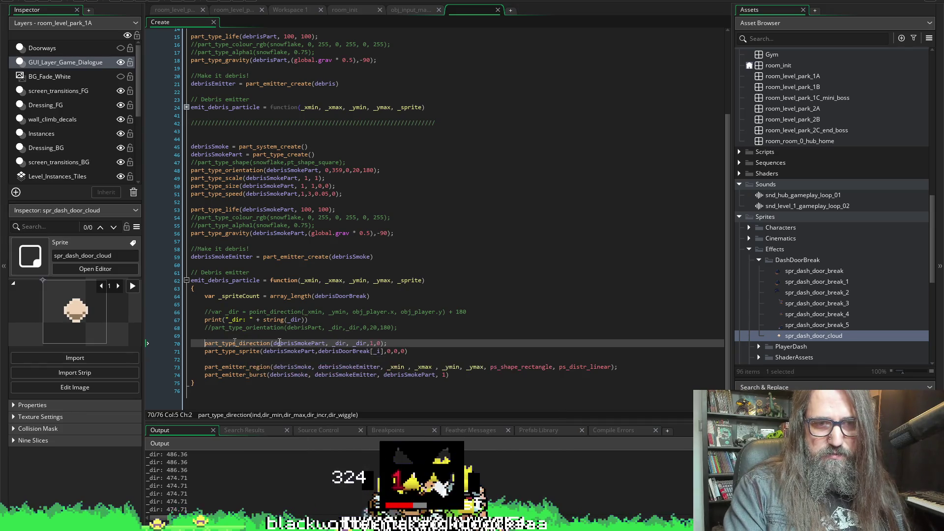
{"action": "type", "text": "//"}
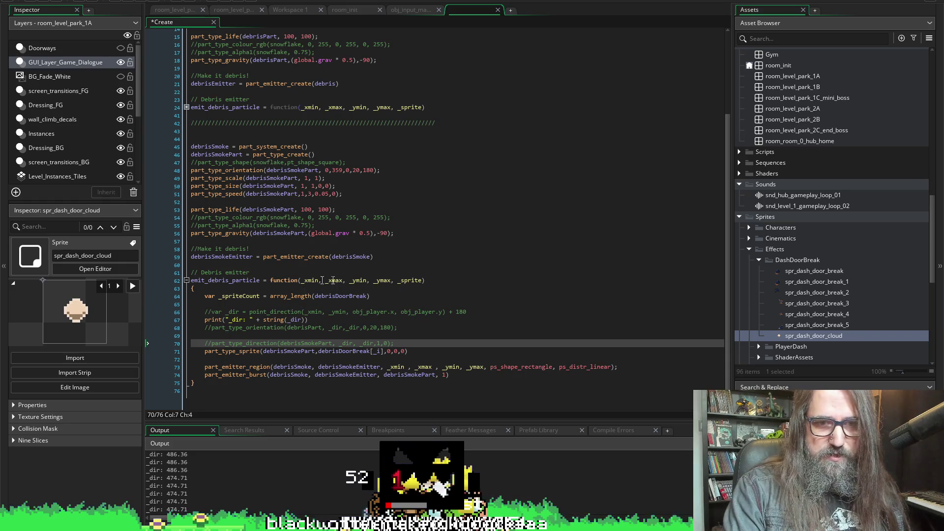
{"action": "double_click", "coordinate": [401, 280]}
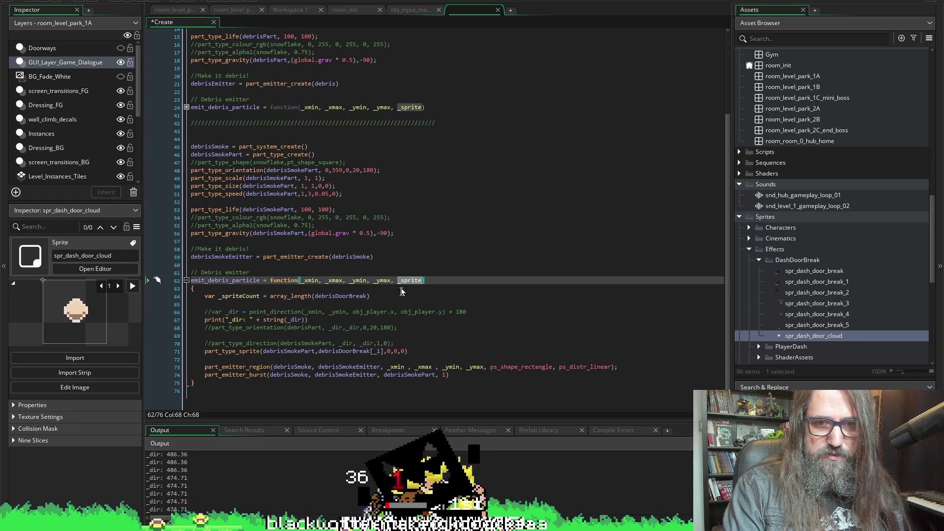
Step: Replace debrisDoorBreak[_i] with spr_dash_door_cloud as the sprite argument and save
{"action": "left_click", "coordinate": [384, 352]}
{"action": "left_click_drag", "start_coordinate": [326, 355], "coordinate": [320, 353]}
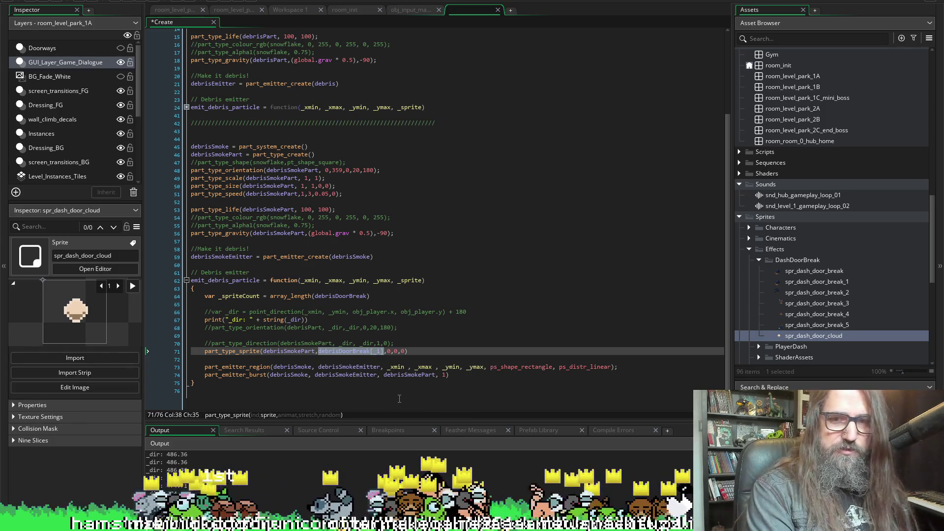
{"action": "type", "text": "pr__"}
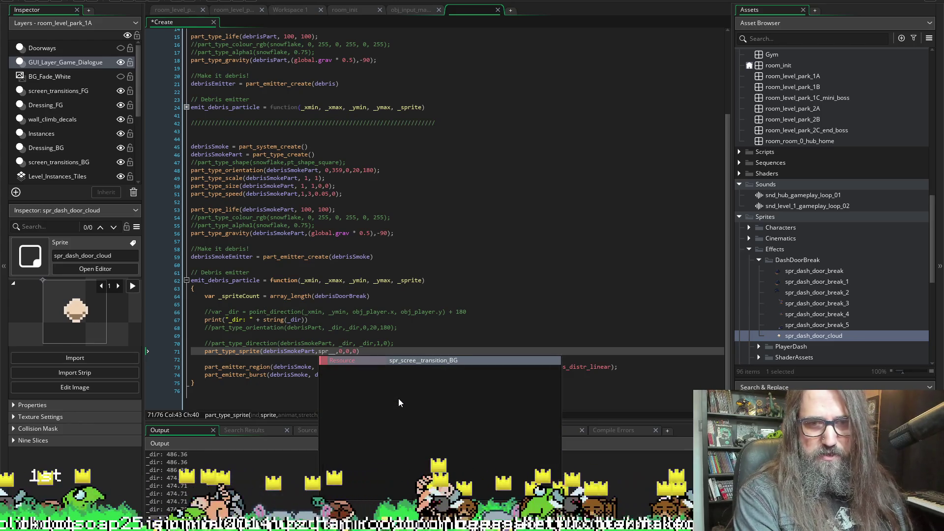
{"action": "key", "text": "BackSpace"}
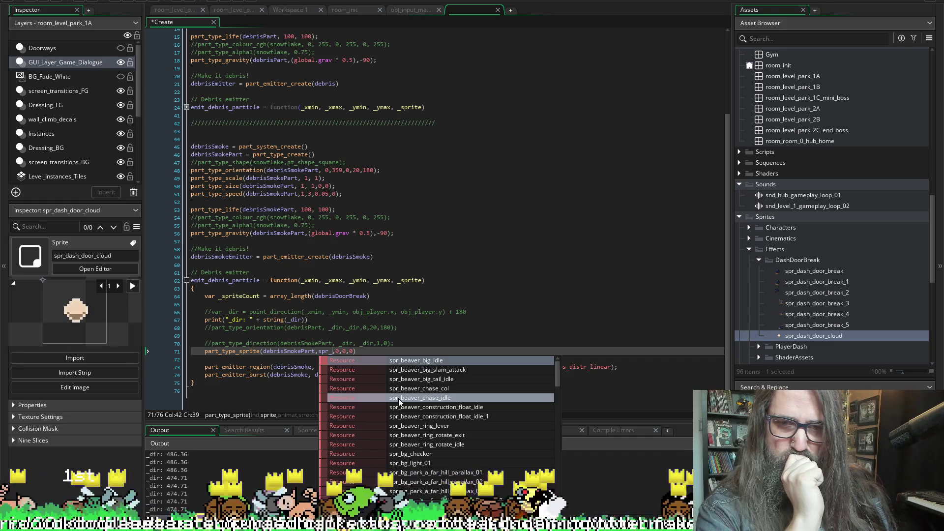
{"action": "type", "text": "da"}
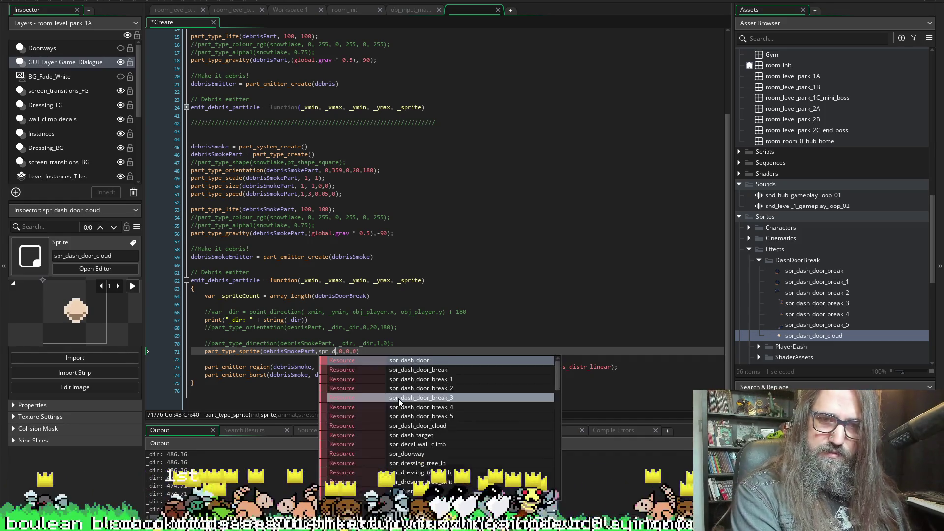
{"action": "type", "text": "sh_"}
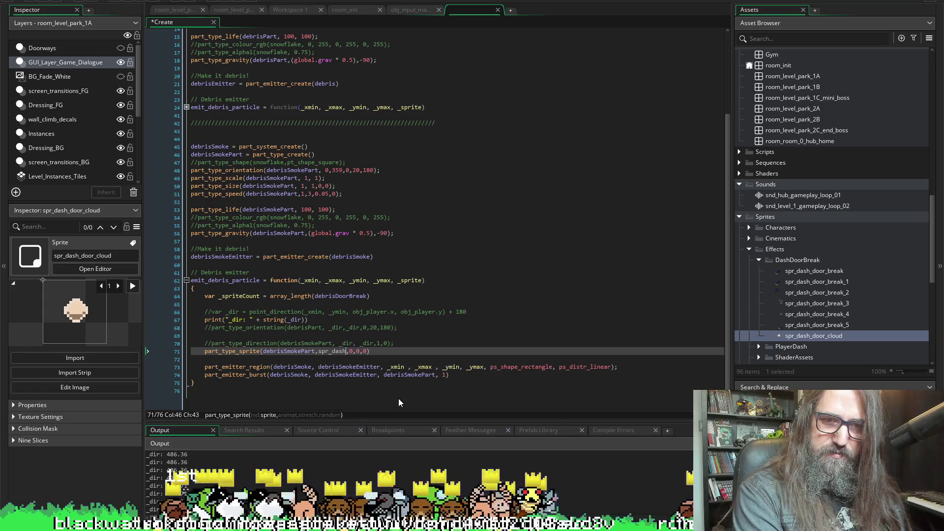
{"action": "type", "text": "doo"}
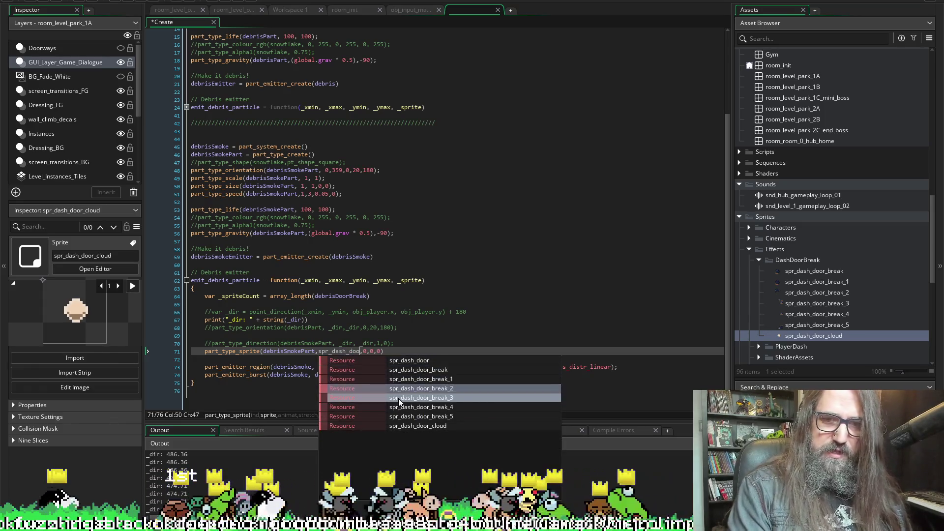
{"action": "key", "text": "Down"}
{"action": "key", "text": "Return"}
{"action": "key", "text": "ctrl+s"}
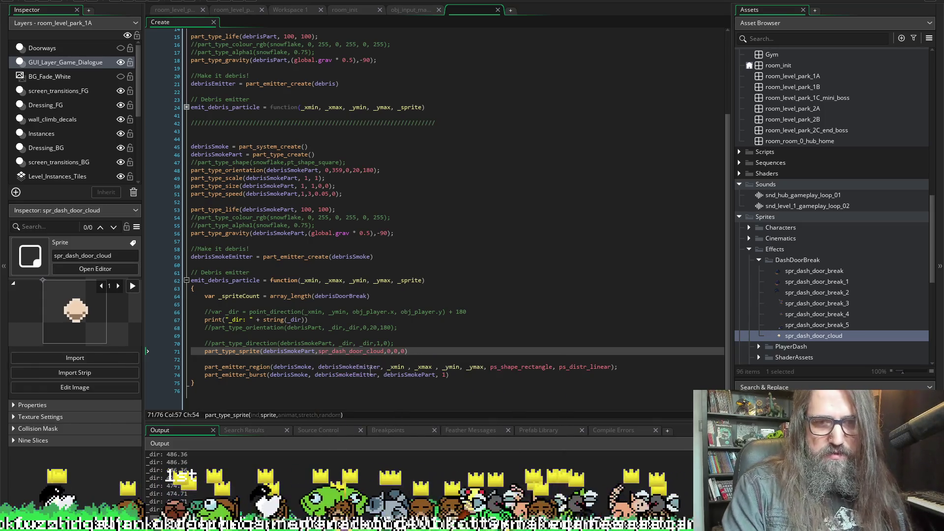
Step: Set the sprite arguments to animate true, stretch true, random false
{"action": "type", "text": "0"}
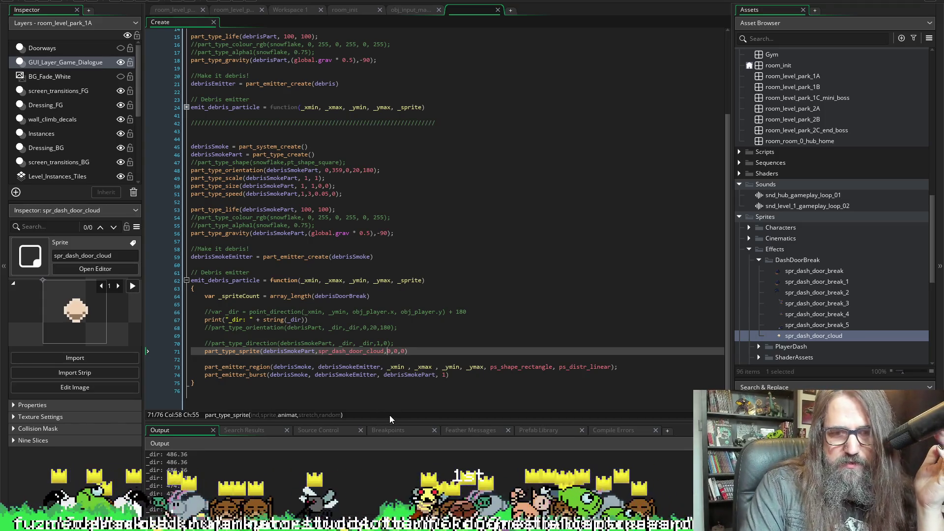
{"action": "left_click_drag", "start_coordinate": [394, 420], "coordinate": [395, 414]}
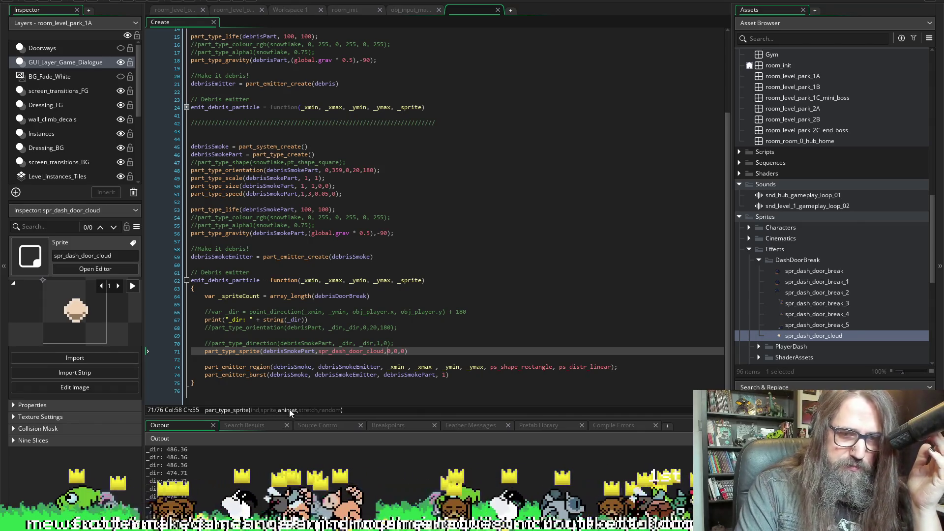
{"action": "key", "text": "Delete"}
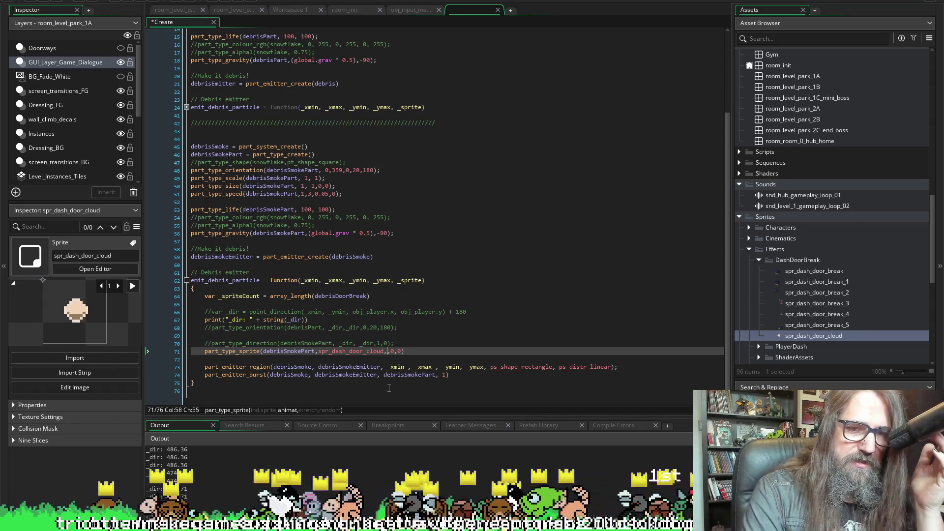
{"action": "type", "text": "1"}
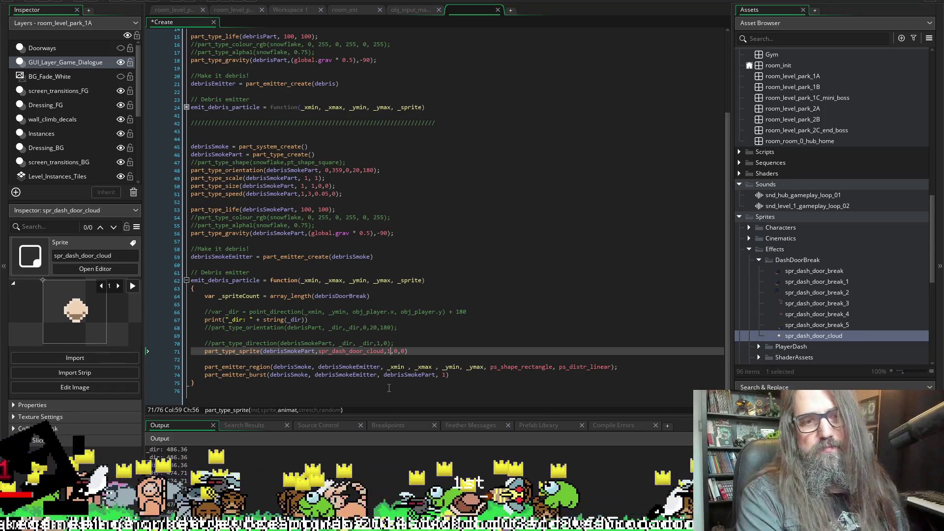
{"action": "key", "text": "BackSpace"}
{"action": "type", "text": "true"}
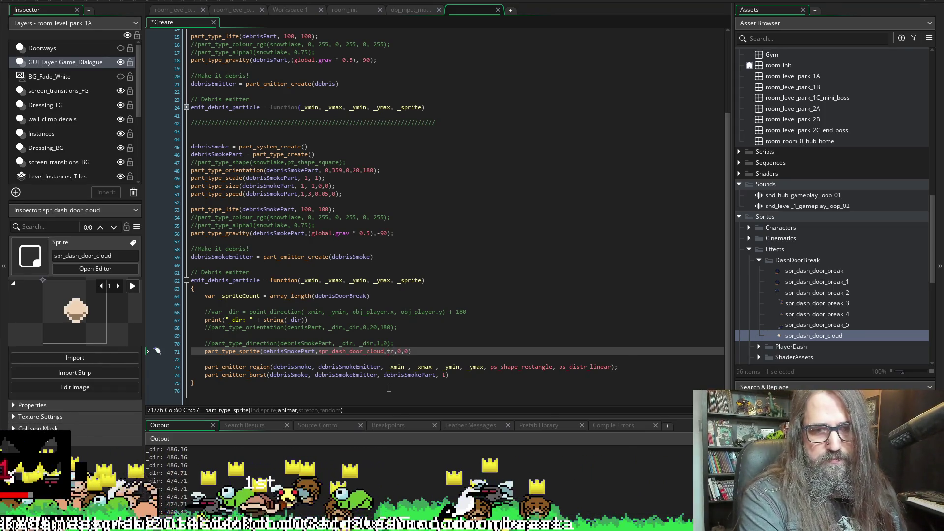
{"action": "key", "text": "ctrl+s"}
{"action": "key", "text": "Right"}
{"action": "key", "text": "Right"}
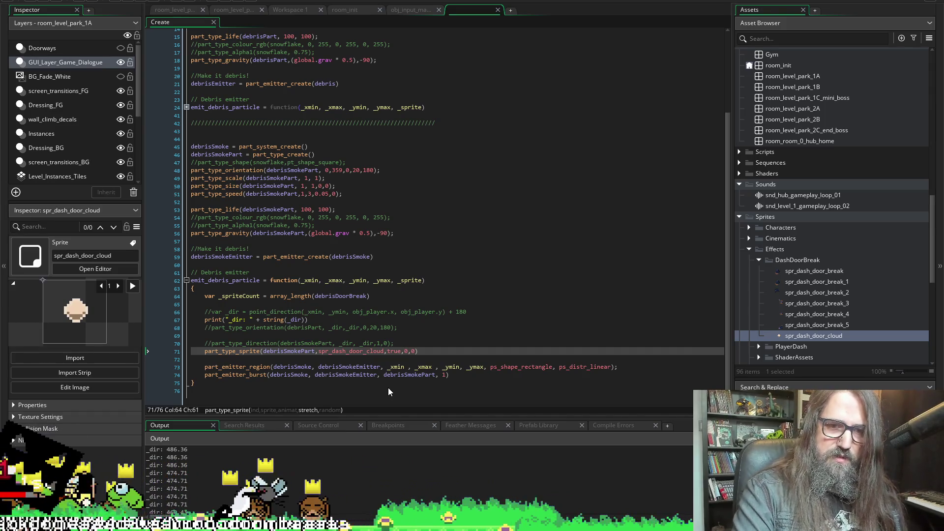
{"action": "key", "text": "Left"}
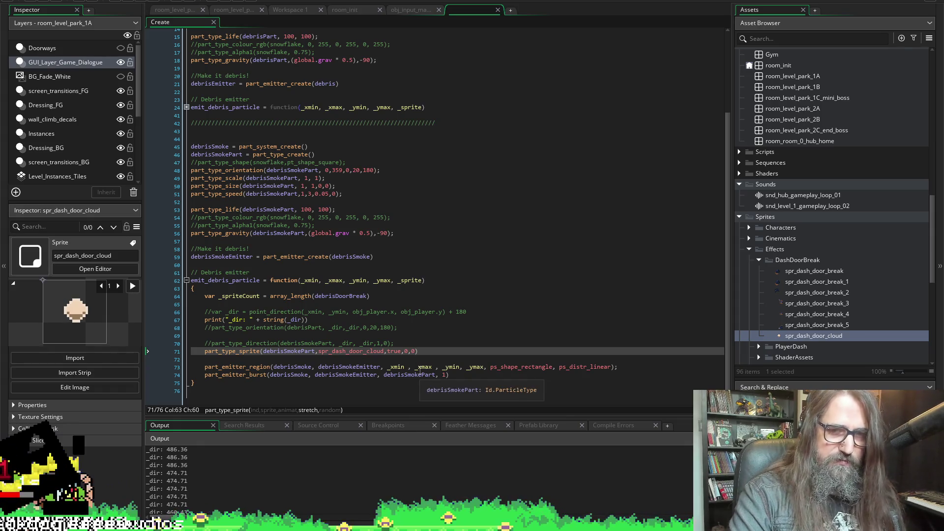
{"action": "key", "text": "Delete"}
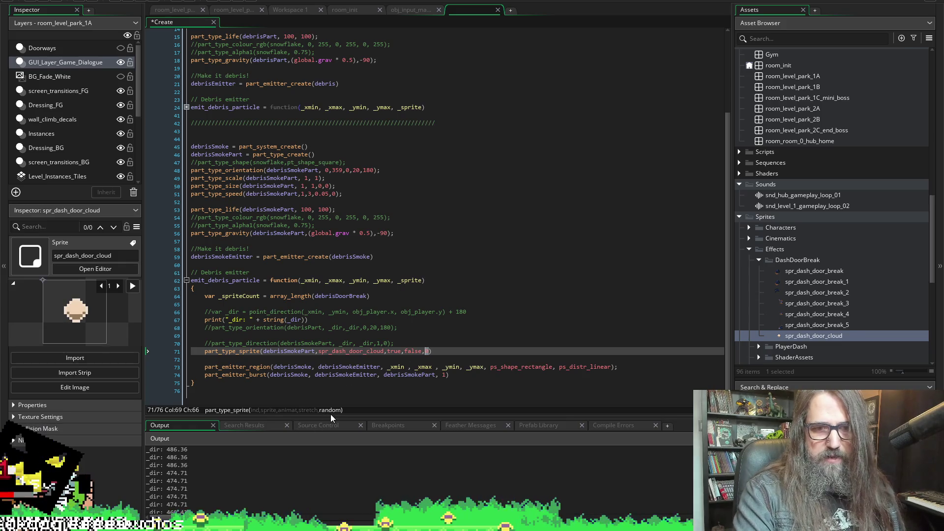
{"action": "type", "text": "false"}
{"action": "key", "text": "ctrl+s"}
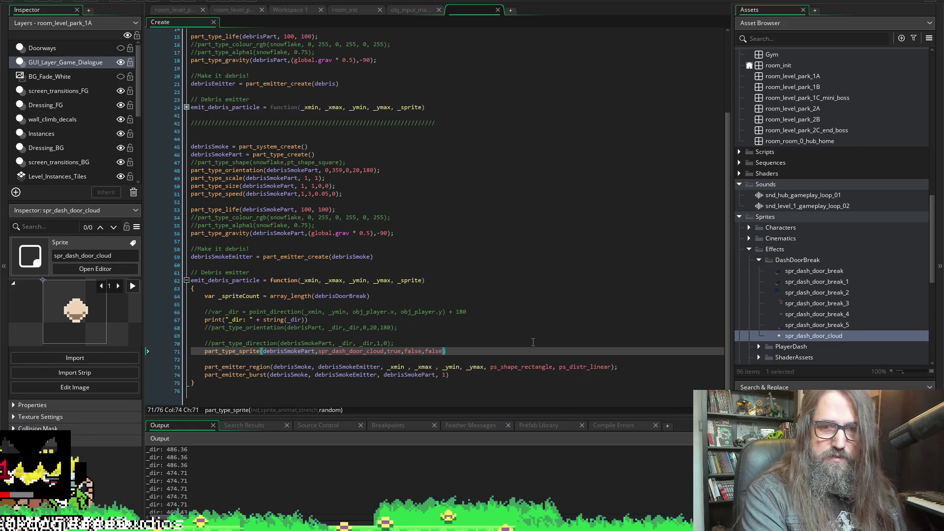
{"action": "key", "text": "Left"}
{"action": "key", "text": "Left"}
{"action": "key", "text": "Left"}
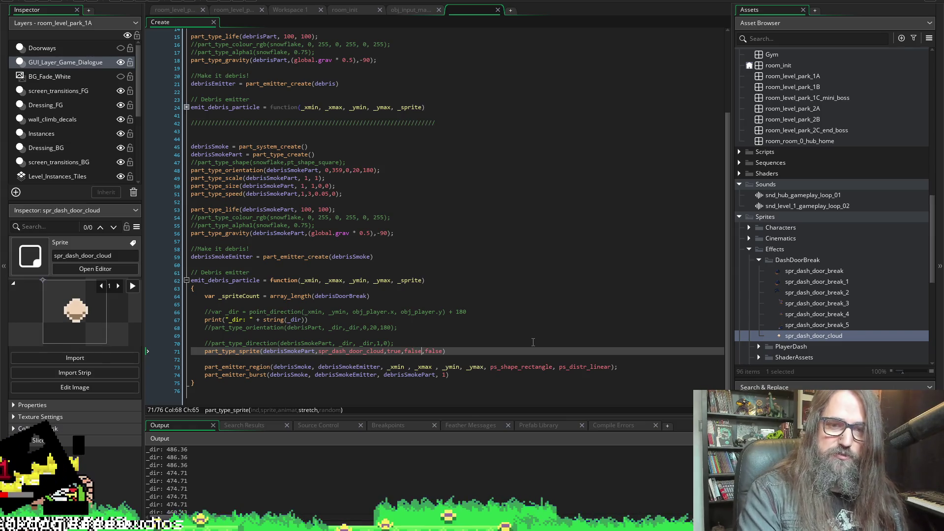
{"action": "key", "text": "shift+Left"}
{"action": "key", "text": "shift+Left"}
{"action": "key", "text": "shift+Left"}
{"action": "key", "text": "shift+Left"}
{"action": "key", "text": "shift+Left"}
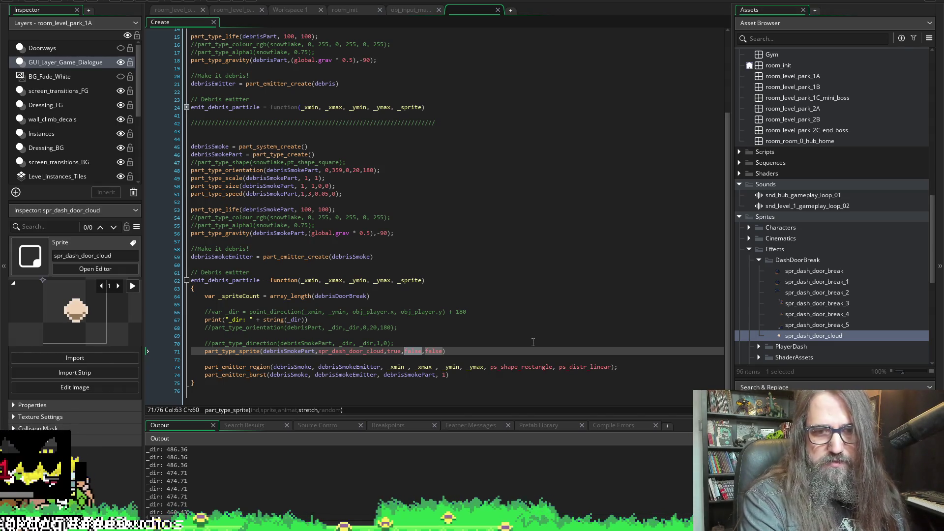
{"action": "type", "text": "true"}
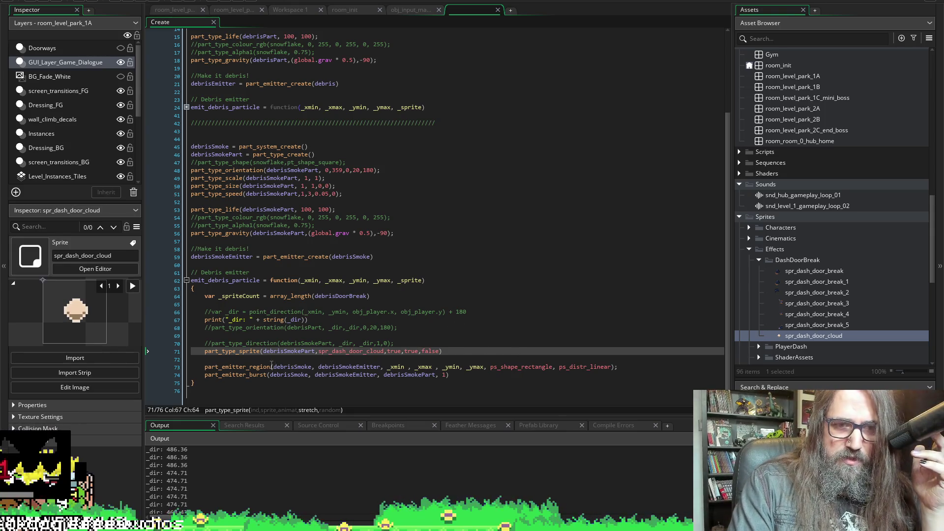
{"action": "mouse_move", "coordinate": [266, 364]}
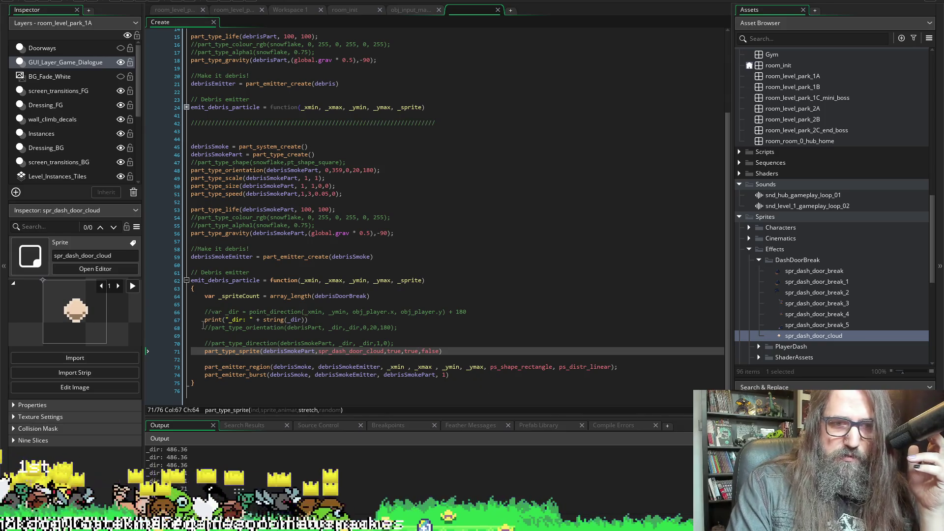
Step: Comment out the direction debug print on line 67
{"action": "left_click", "coordinate": [204, 328]}
{"action": "key", "text": "Up"}
{"action": "type", "text": "//"}
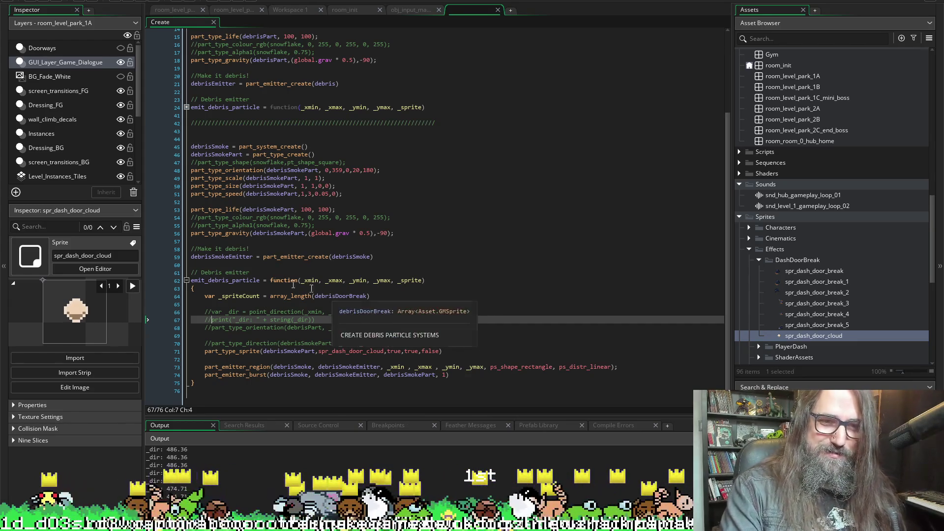
Step: Rename emit_debris_particle to emit_debris_smoke_particle on line 62
{"action": "left_click", "coordinate": [229, 280]}
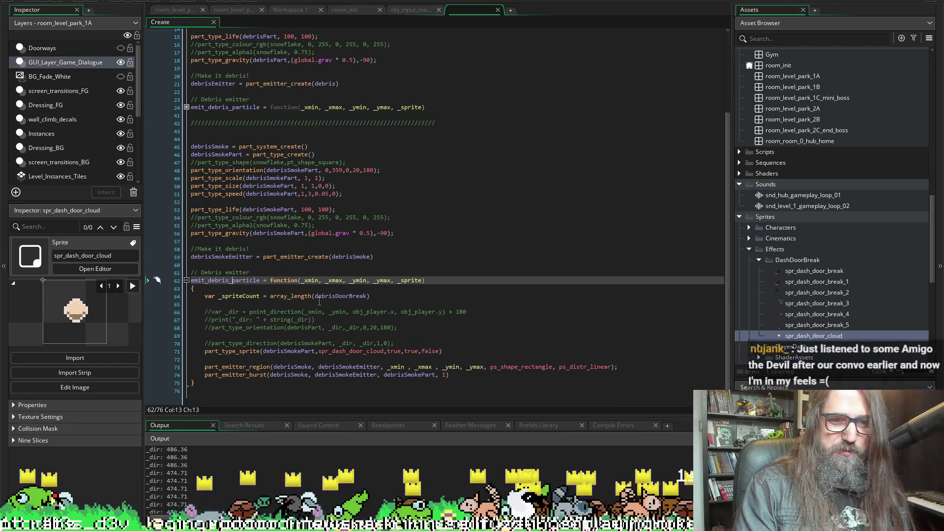
{"action": "type", "text": "_smoke"}
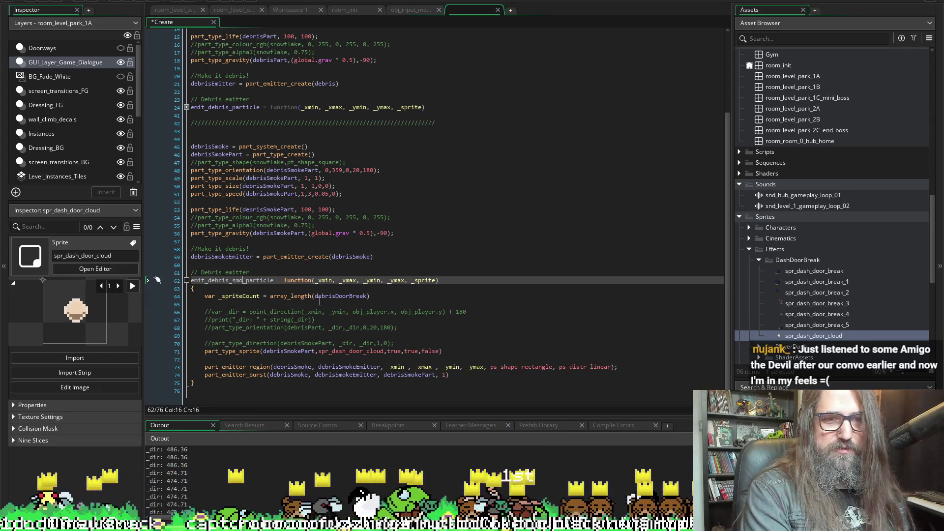
{"action": "double_click", "coordinate": [257, 280]}
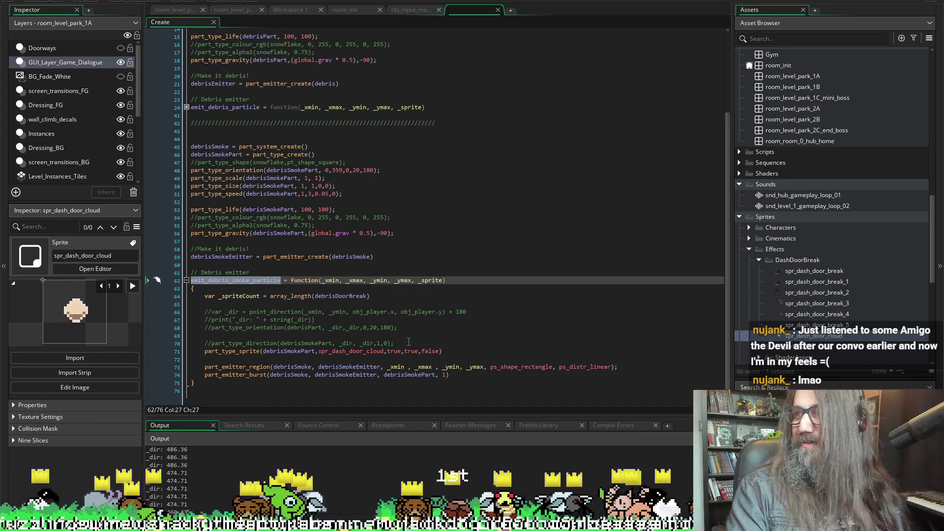
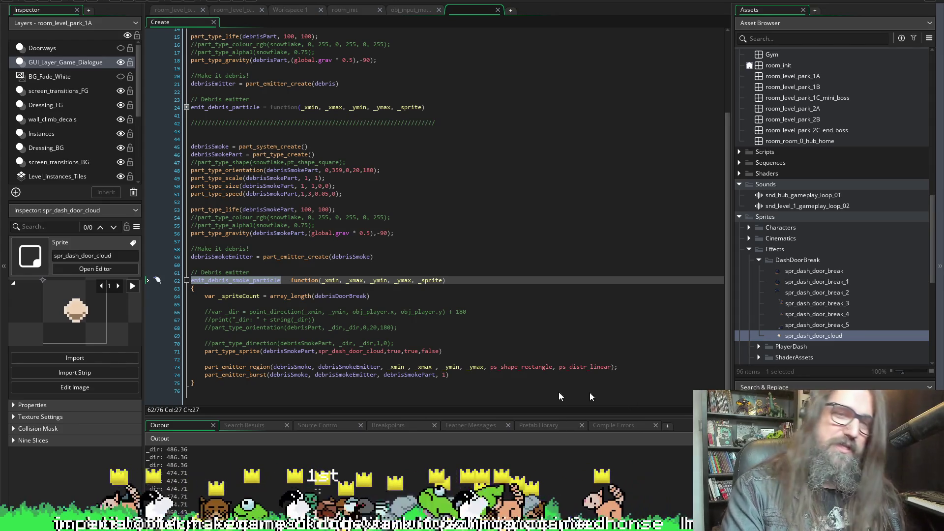
Step: Select the commented-out lines 65–70 inside the emit_debris_smoke_particle function
{"action": "left_click", "coordinate": [252, 257]}
{"action": "left_click", "coordinate": [240, 273]}
{"action": "left_click", "coordinate": [243, 281]}
{"action": "double_click", "coordinate": [235, 281]}
{"action": "scroll", "coordinate": [265, 175], "scroll_direction": "up", "scroll_amount": 3}
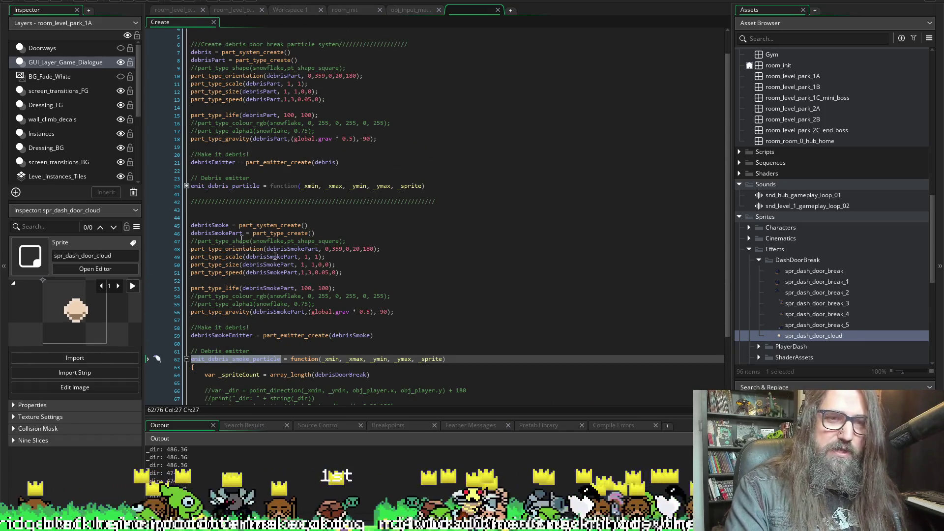
{"action": "scroll", "coordinate": [256, 297], "scroll_direction": "down", "scroll_amount": 3}
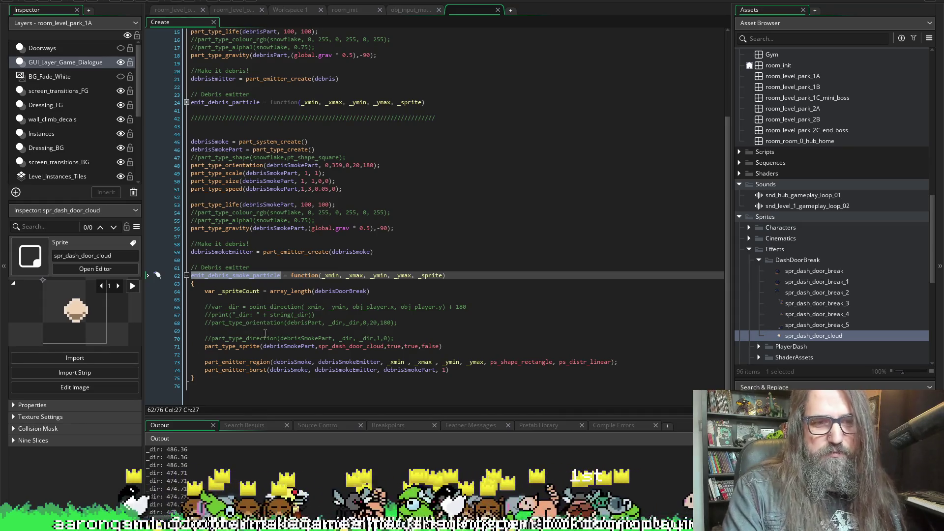
{"action": "mouse_move", "coordinate": [417, 338]}
{"action": "left_mouse_down"}
{"action": "mouse_move", "coordinate": [186, 307]}
{"action": "mouse_move", "coordinate": [237, 303]}
{"action": "left_mouse_up"}
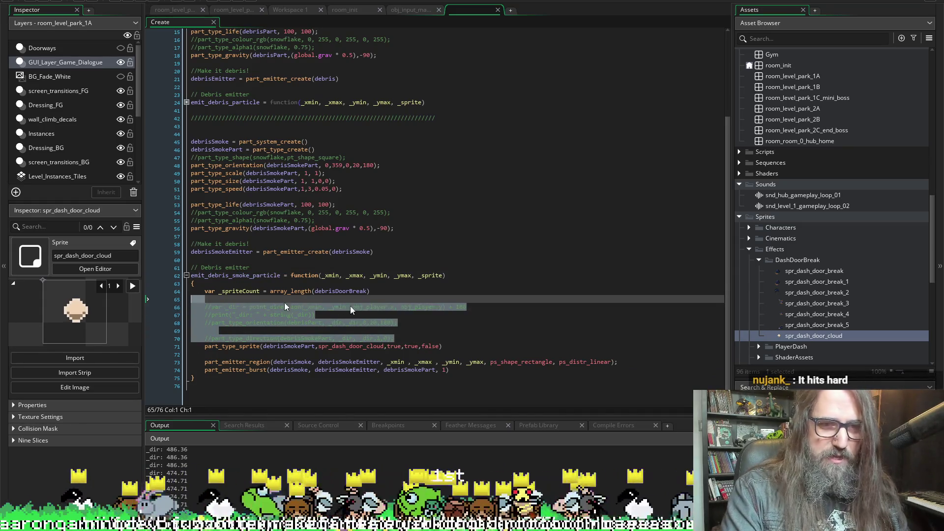
Step: Delete the selected commented-out lines, save, and remove the unused var _spriteCount line
{"action": "key", "text": "Delete"}
{"action": "key", "text": "ctrl+s"}
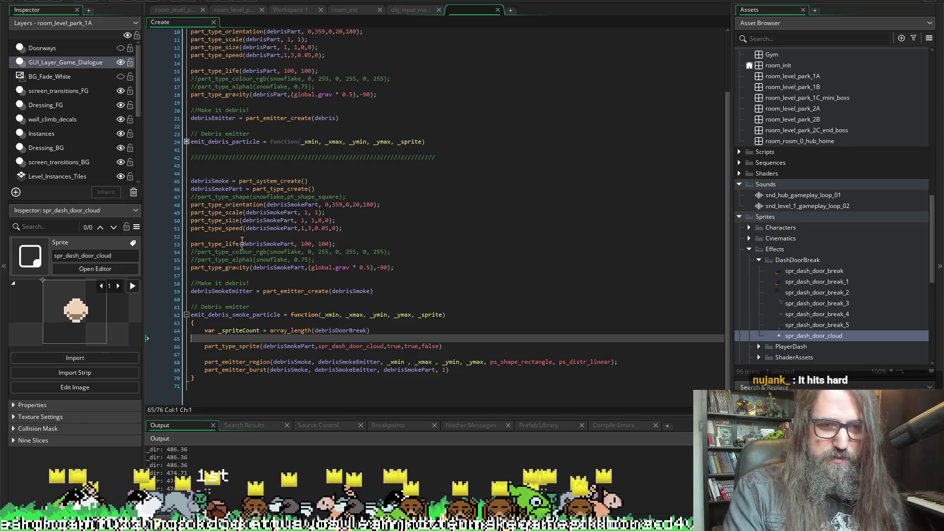
{"action": "key", "text": "Up"}
{"action": "key", "text": "Home"}
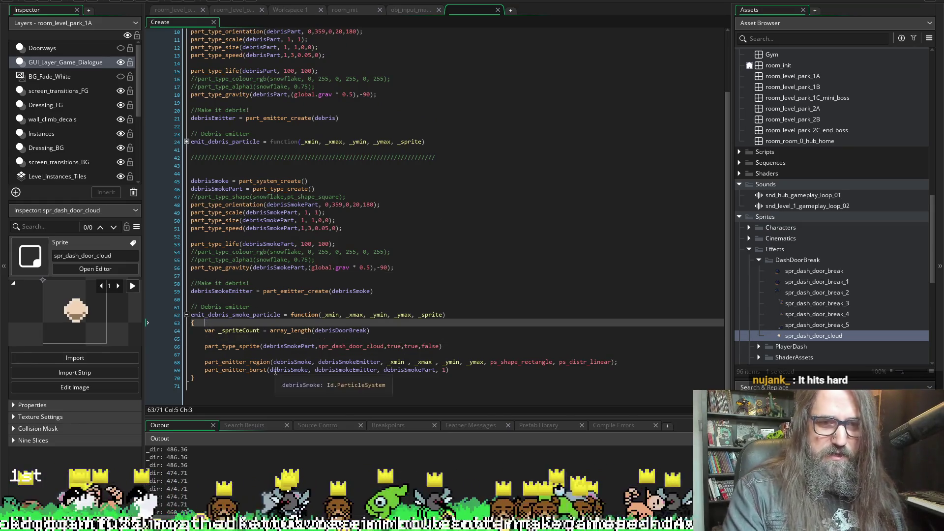
{"action": "key", "text": "shift+End"}
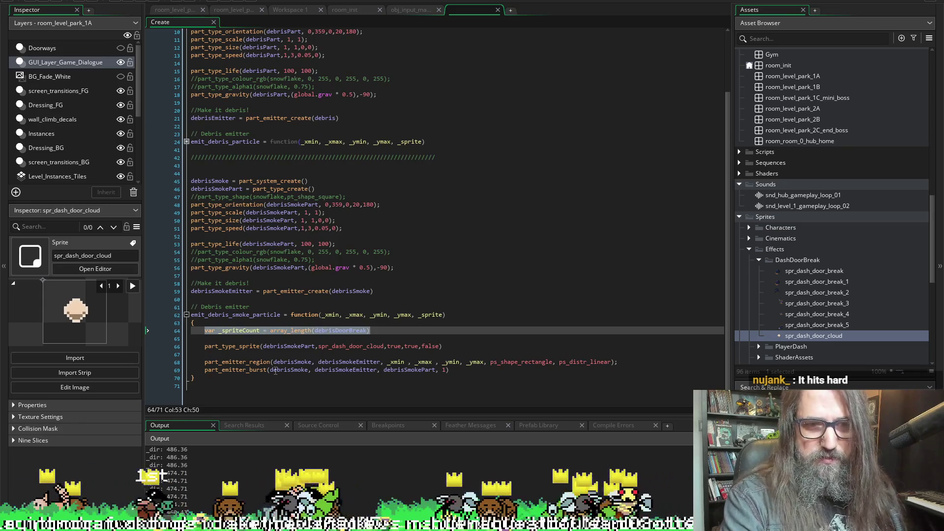
{"action": "key", "text": "Delete"}
{"action": "key", "text": "BackSpace"}
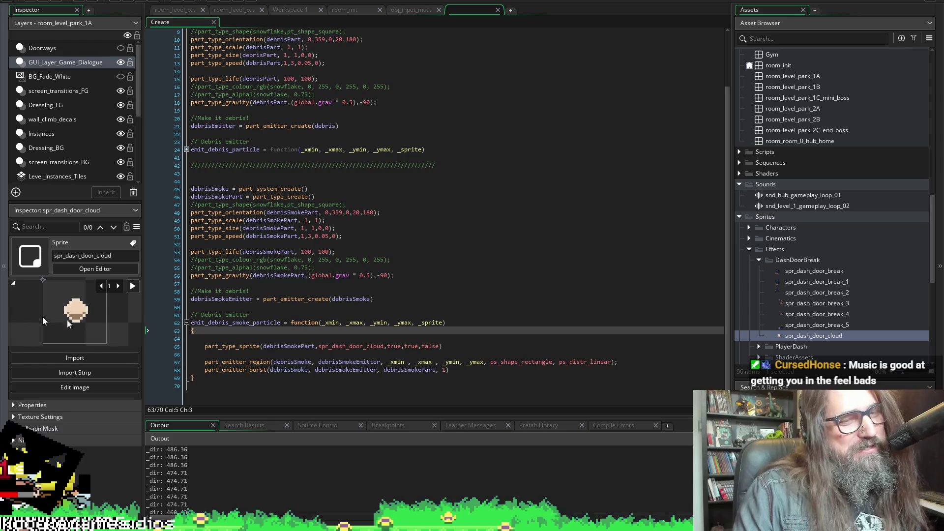
{"action": "double_click", "coordinate": [238, 323]}
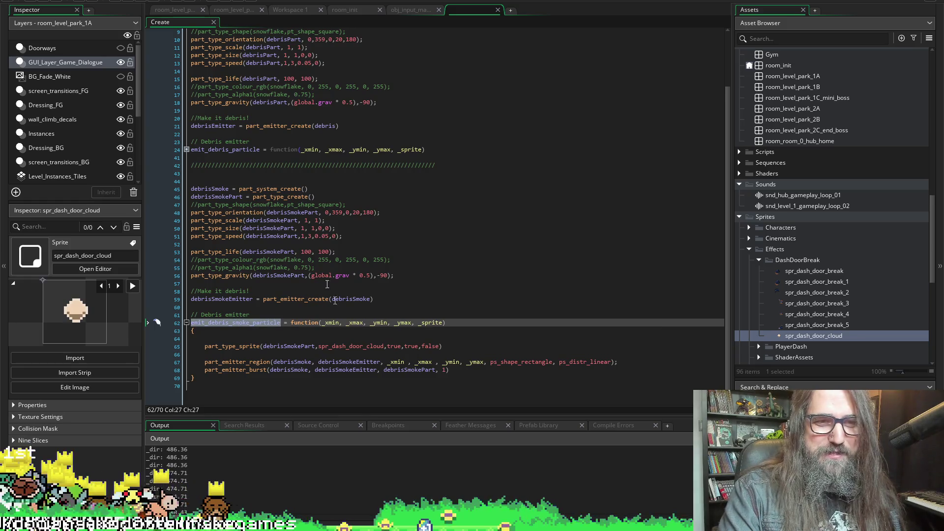
Step: Insert an emit_debris_smoke_particle() call as the first line of emit_debris_particle
{"action": "left_click", "coordinate": [186, 149]}
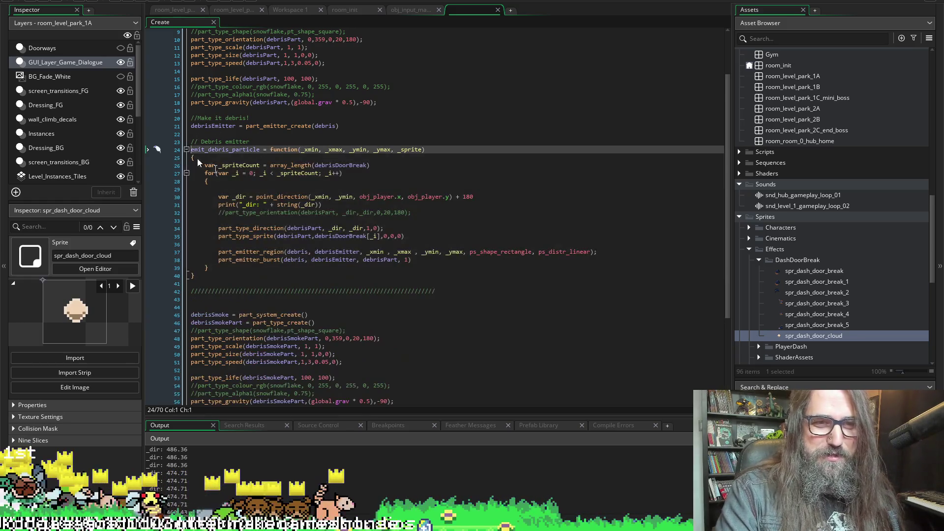
{"action": "left_click", "coordinate": [253, 269]}
{"action": "key", "text": "Up"}
{"action": "key", "text": "Up"}
{"action": "key", "text": "Up"}
{"action": "key", "text": "Up"}
{"action": "key", "text": "Down"}
{"action": "key", "text": "Down"}
{"action": "key", "text": "Down"}
{"action": "key", "text": "Return"}
{"action": "type", "text": "emit_debris_smoke_particle"}
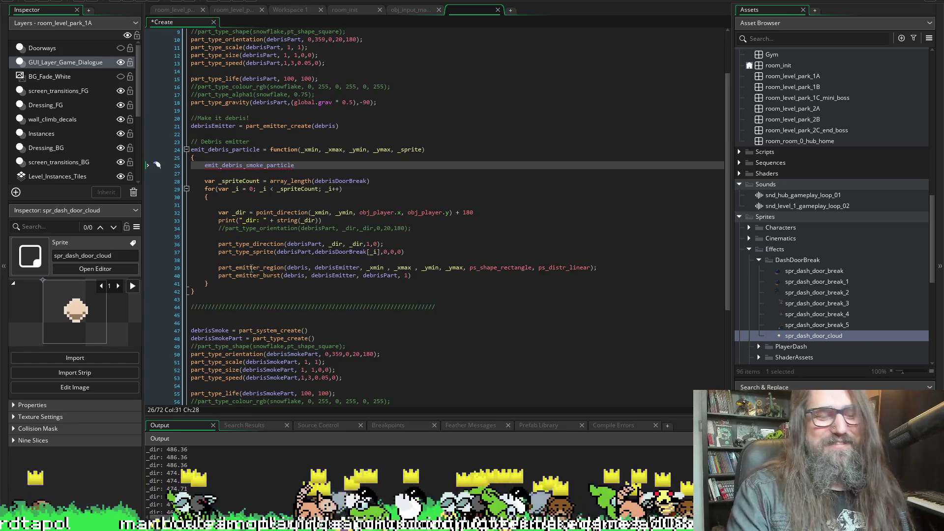
{"action": "type", "text": "()"}
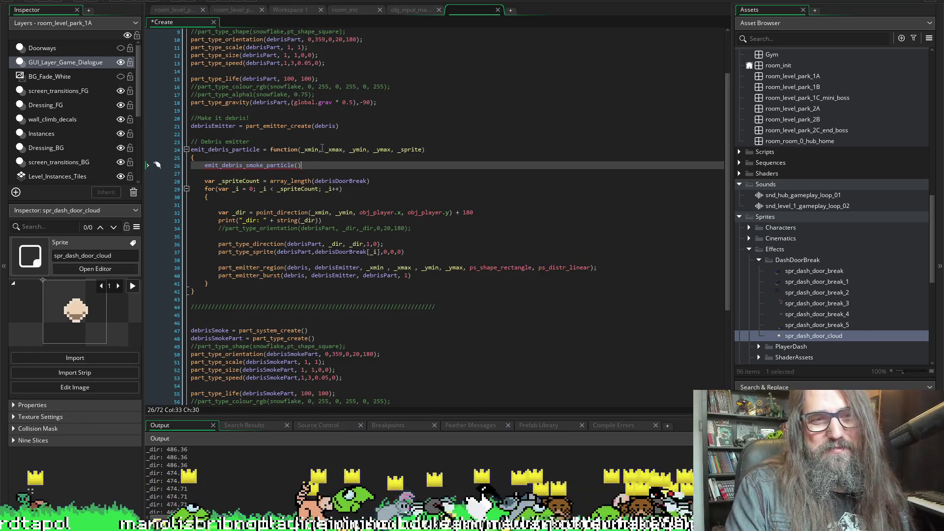
Step: Pass _xmin, _xmax, _ymin, _ymax as the call's arguments and save
{"action": "double_click", "coordinate": [311, 149]}
{"action": "key", "text": "ctrl+c"}
{"action": "left_click", "coordinate": [299, 165]}
{"action": "key", "text": "ctrl+v"}
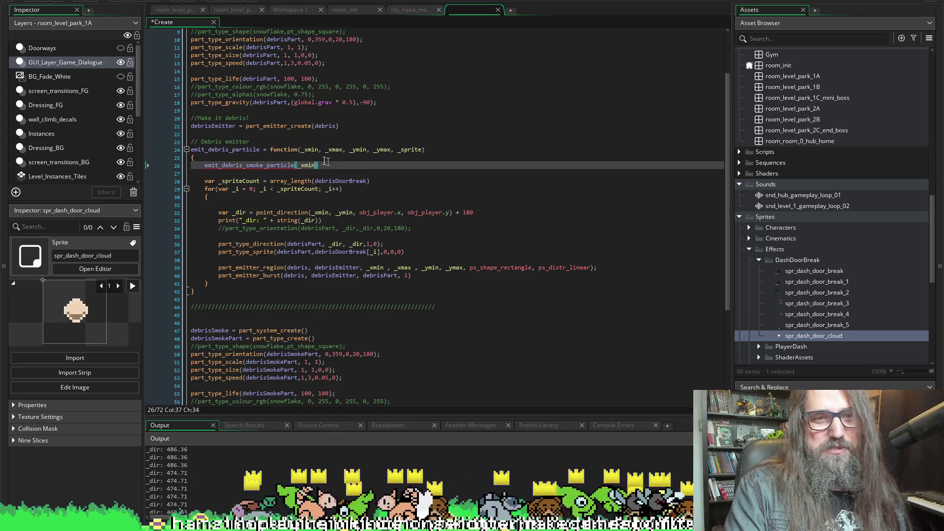
{"action": "double_click", "coordinate": [335, 150]}
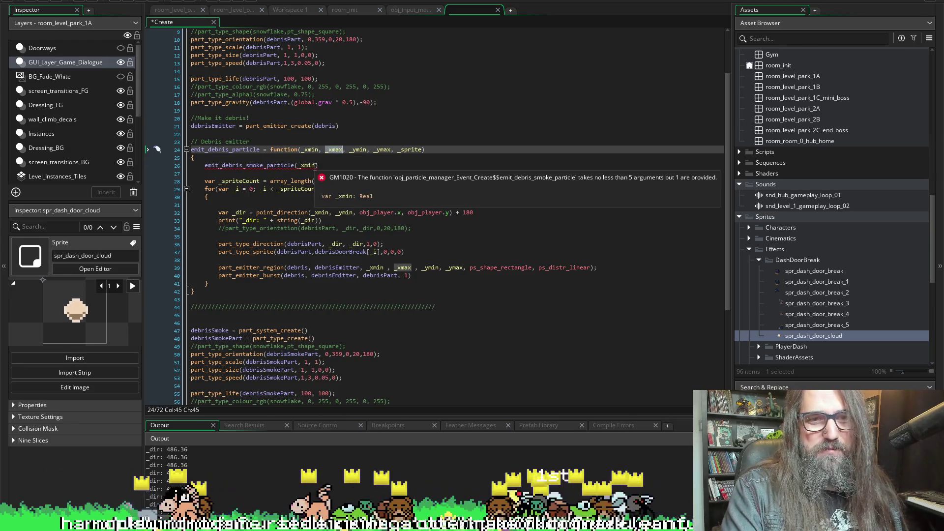
{"action": "left_click", "coordinate": [319, 166]}
{"action": "type", "text": ", _xmax"}
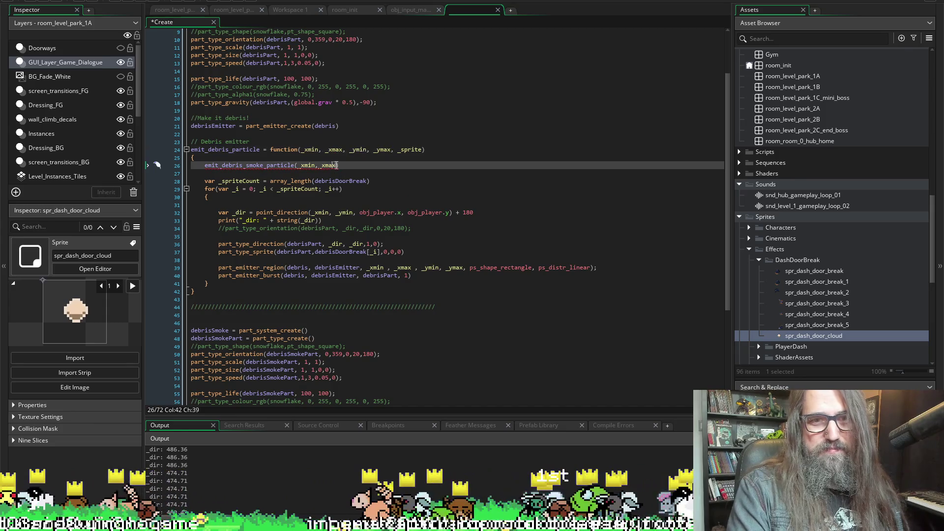
{"action": "type", "text": ", _ymin"}
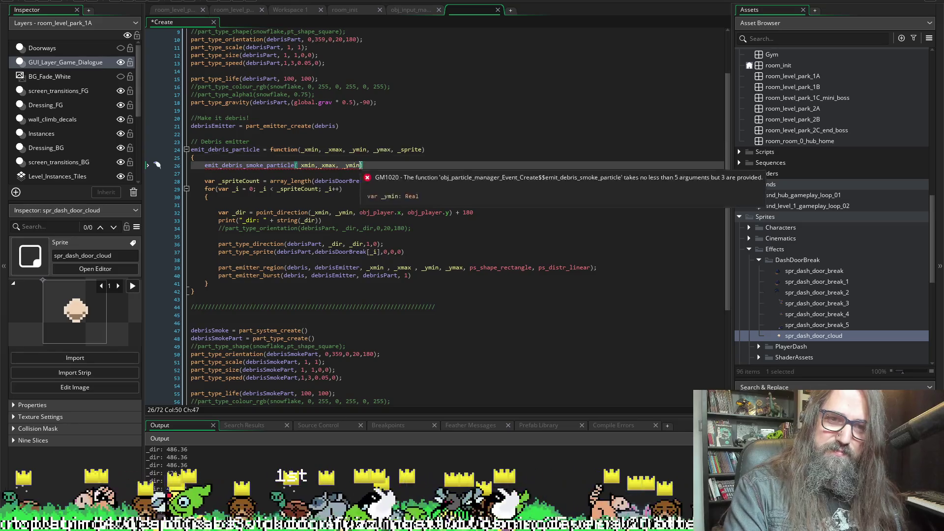
{"action": "type", "text": ", _ymax"}
{"action": "key", "text": "ctrl+s"}
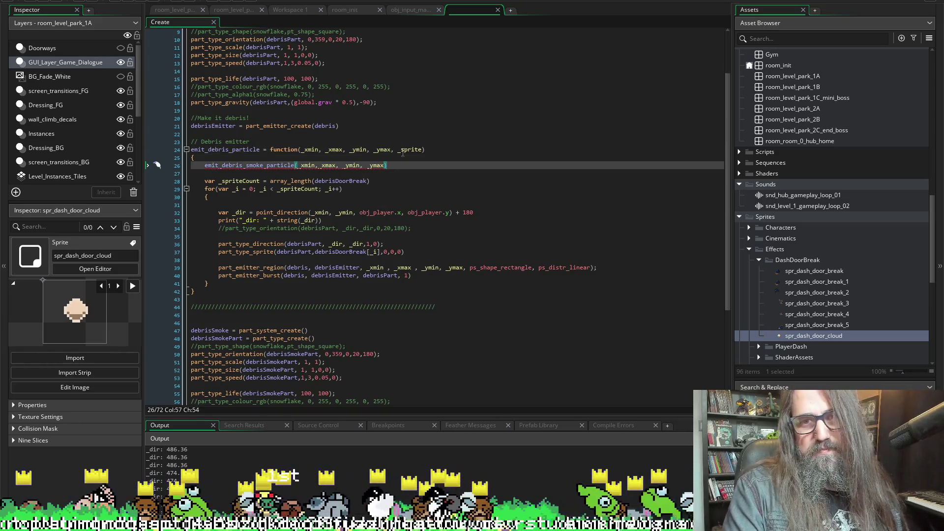
Step: Append _sprite as the final argument and save the script again
{"action": "double_click", "coordinate": [410, 150]}
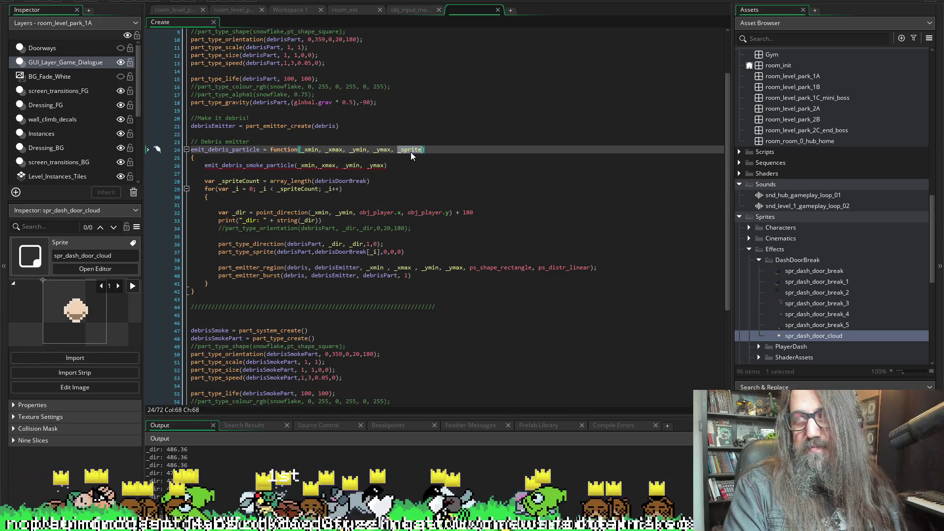
{"action": "left_click", "coordinate": [385, 165]}
{"action": "type", "text": ", _sprite"}
{"action": "key", "text": "ctrl+s"}
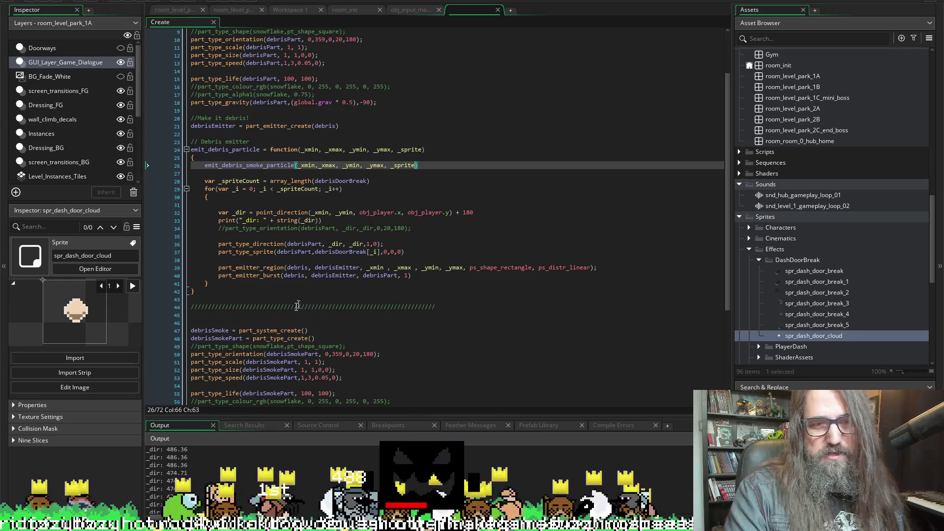
{"action": "scroll", "coordinate": [344, 295], "scroll_direction": "down", "scroll_amount": 5}
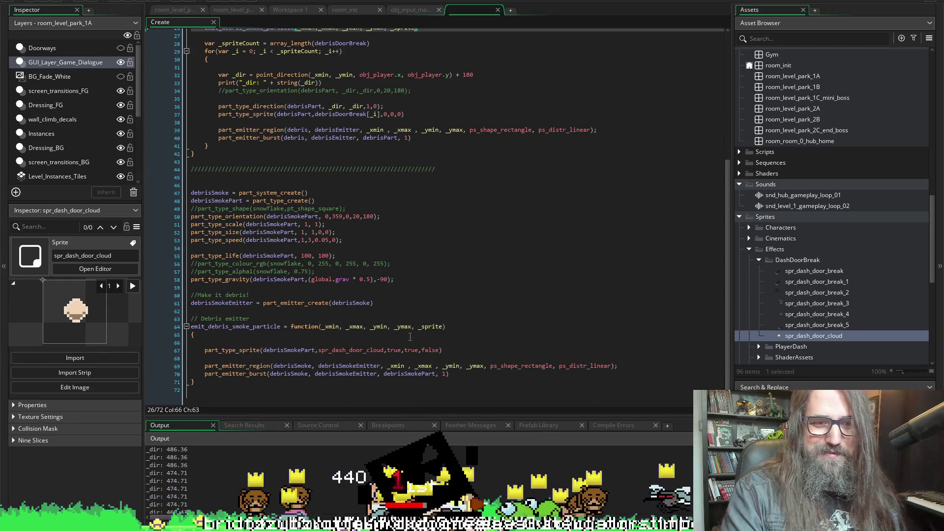
Step: Review the emit_debris_smoke_particle call and definition, then compile and launch the game
{"action": "scroll", "coordinate": [396, 210], "scroll_direction": "up", "scroll_amount": 3}
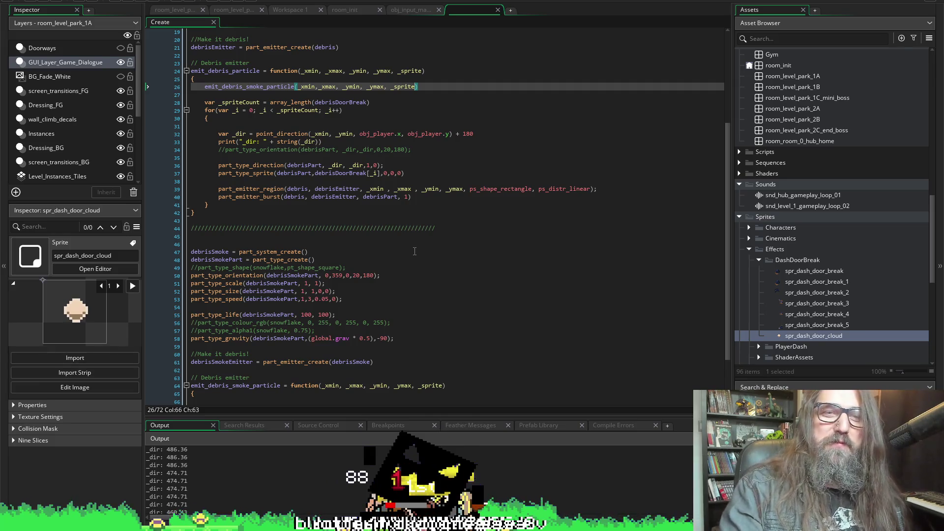
{"action": "double_click", "coordinate": [271, 88]}
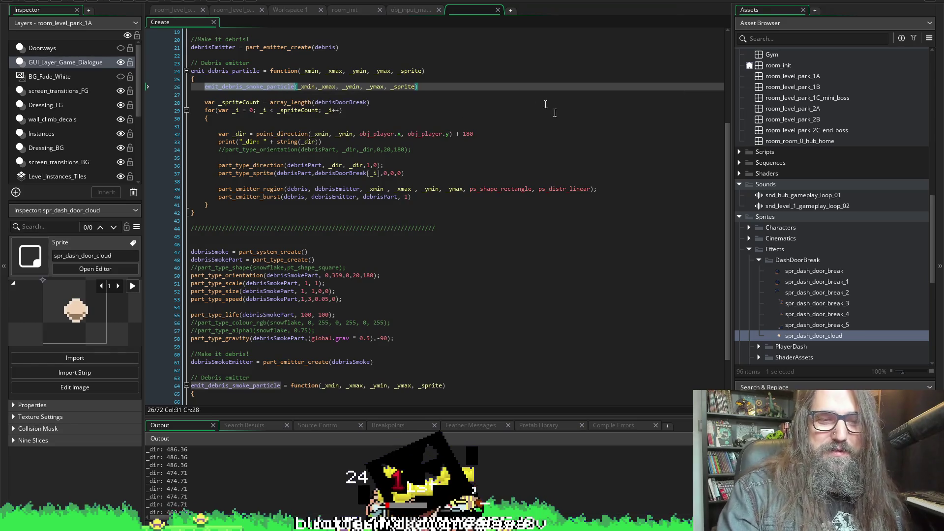
{"action": "scroll", "coordinate": [373, 241], "scroll_direction": "down", "scroll_amount": 3}
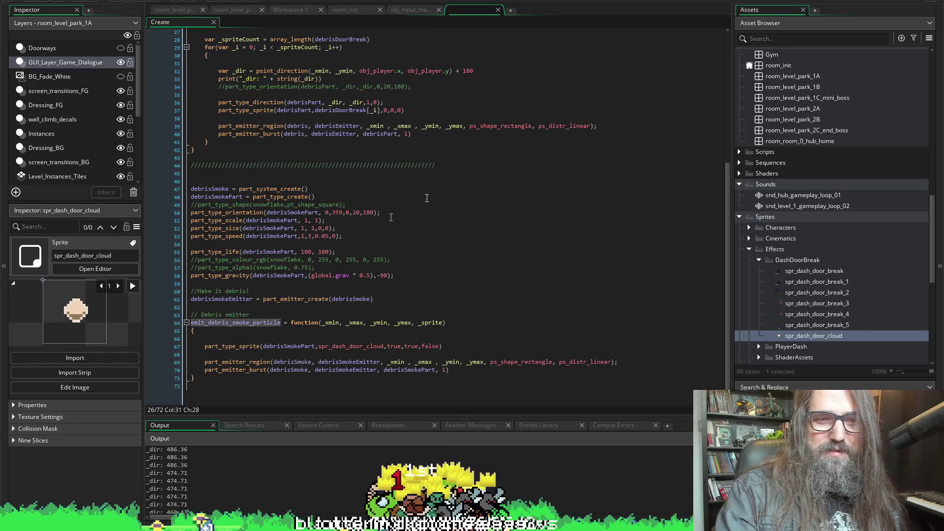
{"action": "scroll", "coordinate": [389, 205], "scroll_direction": "up", "scroll_amount": 4}
{"action": "scroll", "coordinate": [388, 205], "scroll_direction": "up", "scroll_amount": 1}
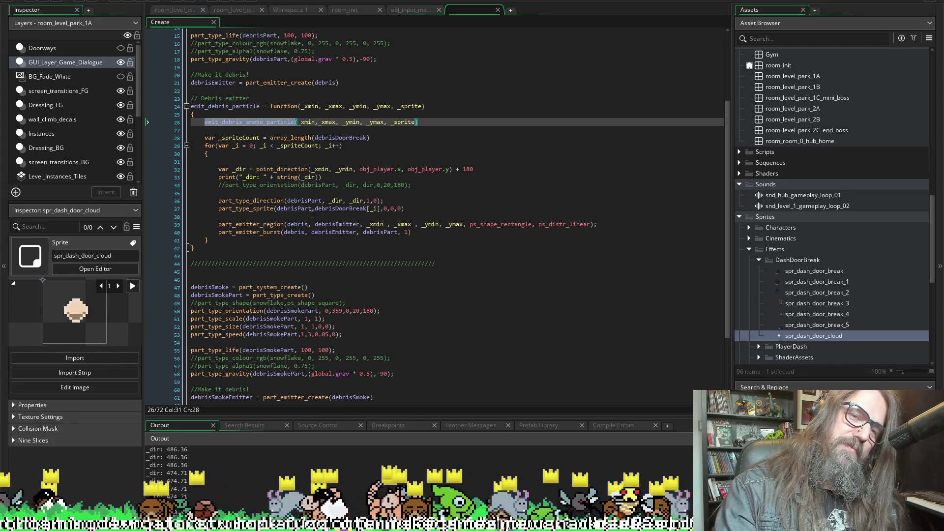
{"action": "scroll", "coordinate": [360, 235], "scroll_direction": "down", "scroll_amount": 3}
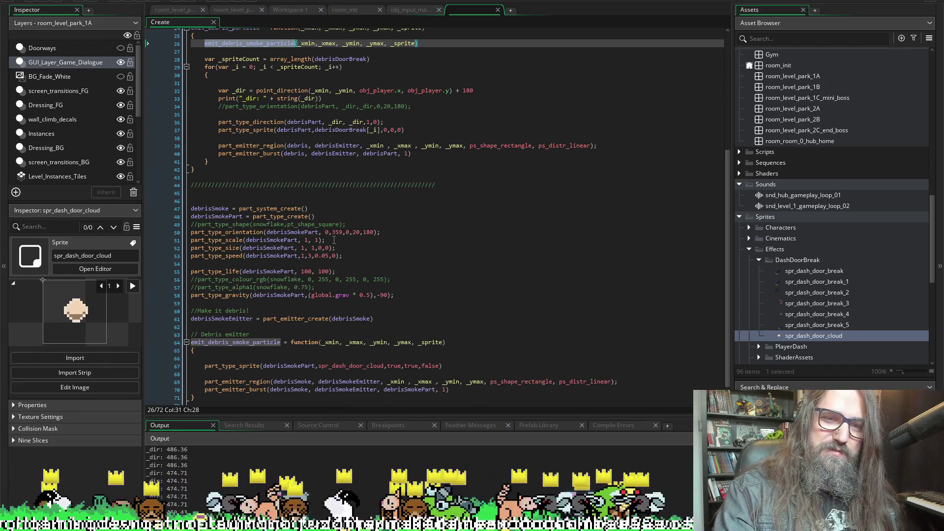
{"action": "scroll", "coordinate": [334, 240], "scroll_direction": "up", "scroll_amount": 5}
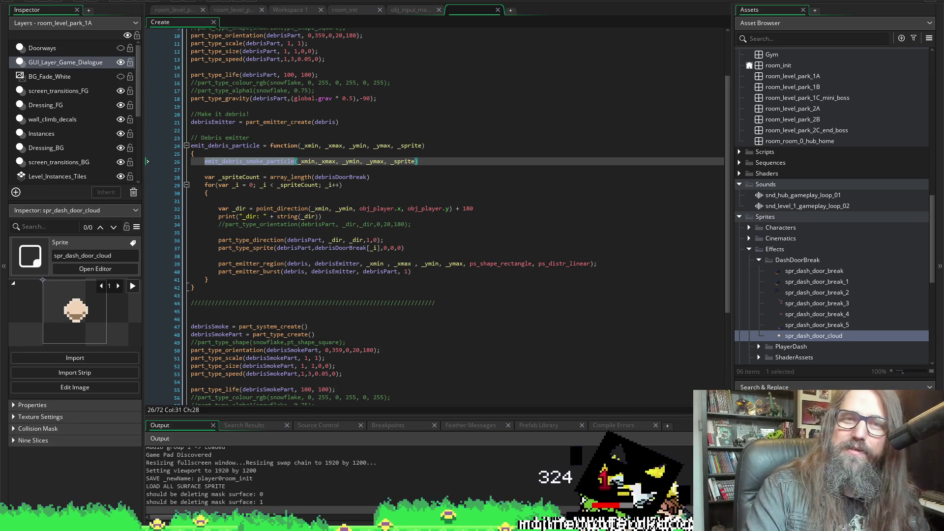
{"action": "left_click", "coordinate": [295, 264]}
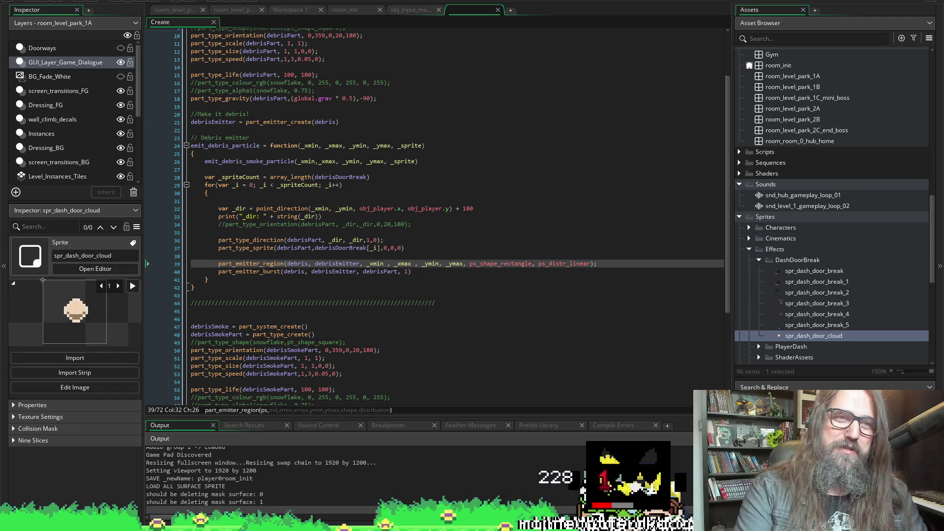
{"action": "left_click", "coordinate": [140, 1]}
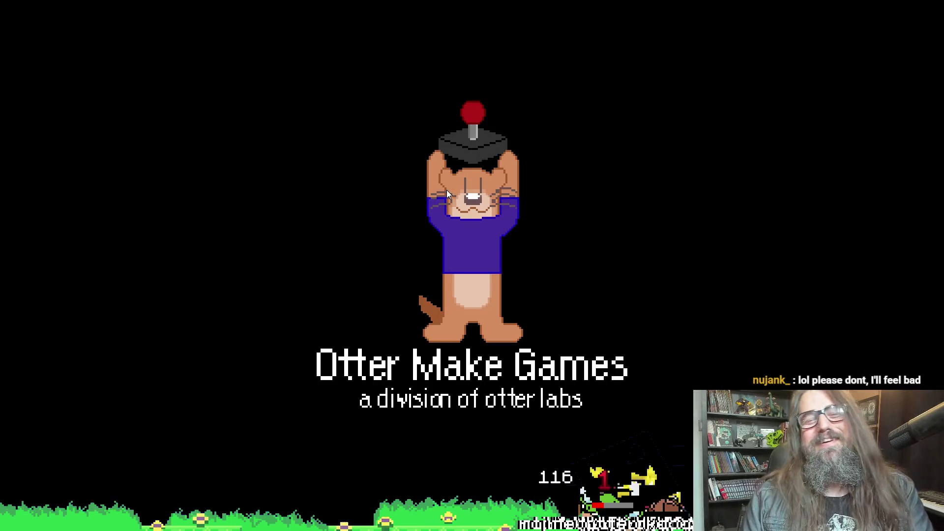
Step: Continue the saved game and dismiss the pause menu to resume play
{"action": "key", "text": "Down"}
{"action": "key", "text": "Return"}
{"action": "key", "text": "Escape"}
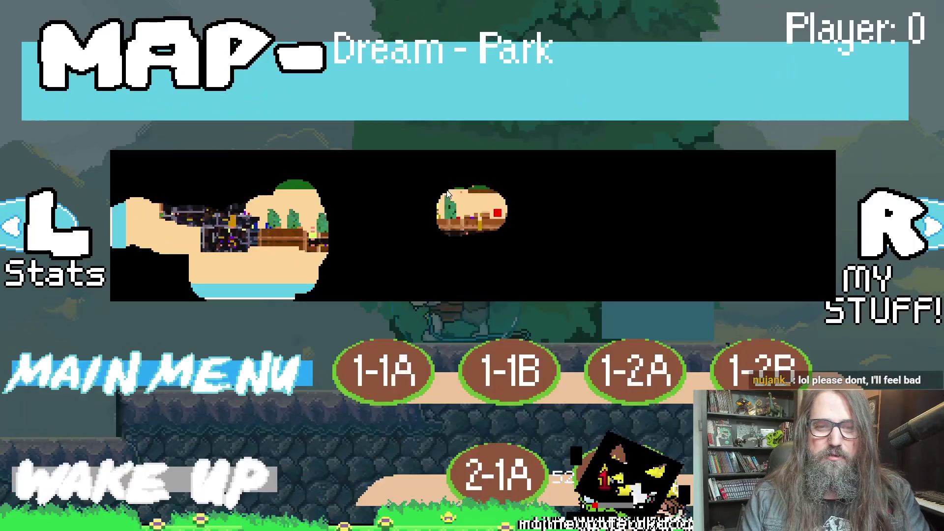
{"action": "key", "text": "q"}
{"action": "key", "text": "Escape"}
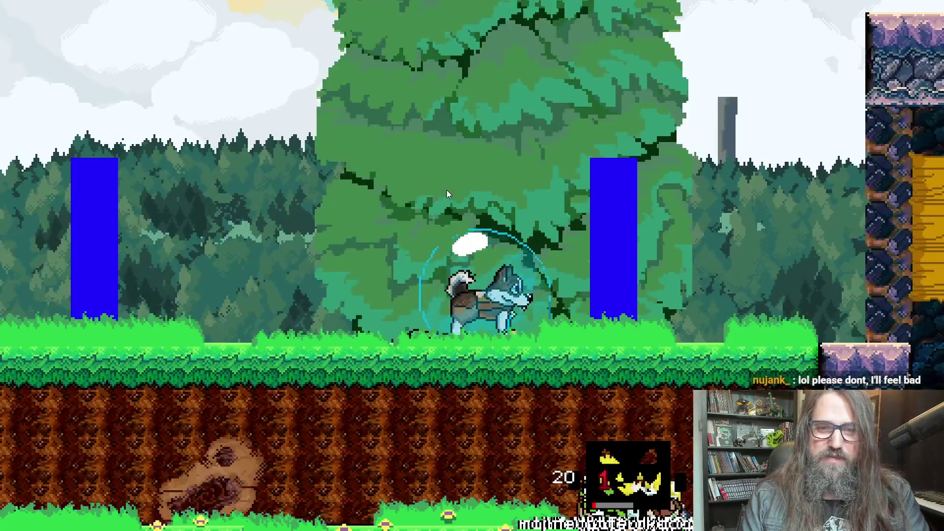
Step: Run through the cave and dash through the rock door to trigger the smoke
{"action": "key", "text": "Right"}
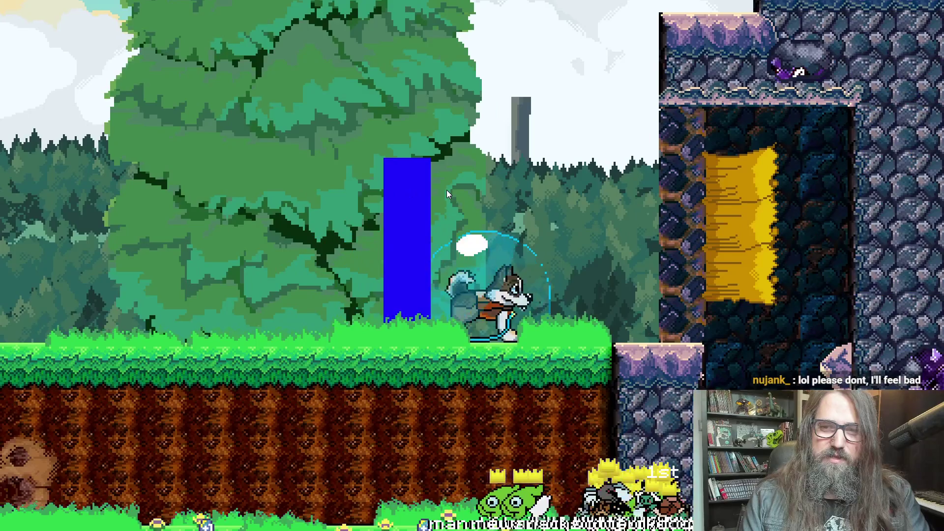
{"action": "key", "text": "Right"}
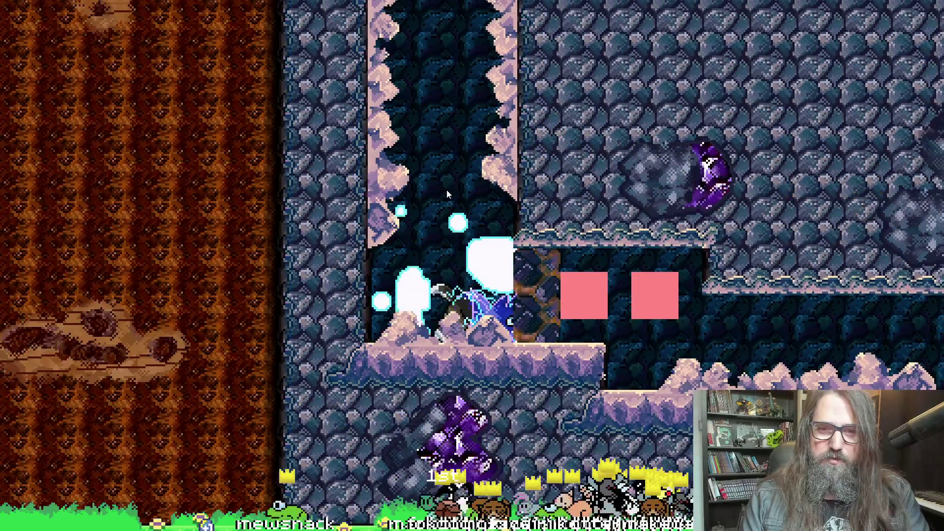
{"action": "key", "text": "Right"}
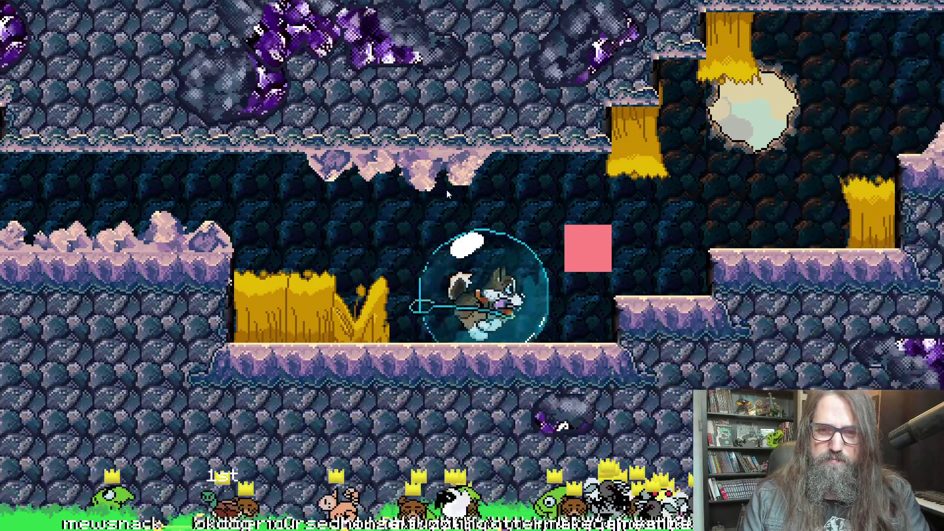
{"action": "key", "text": "Right"}
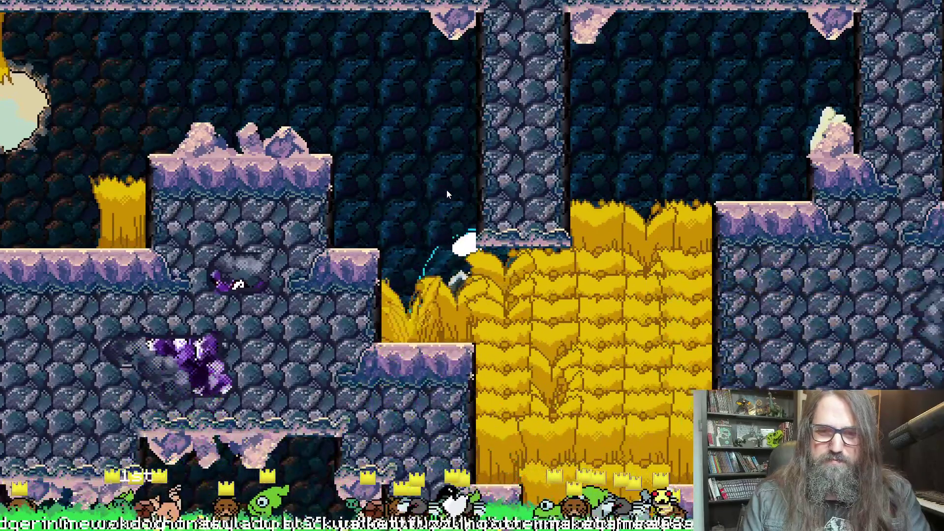
{"action": "key", "text": "Right"}
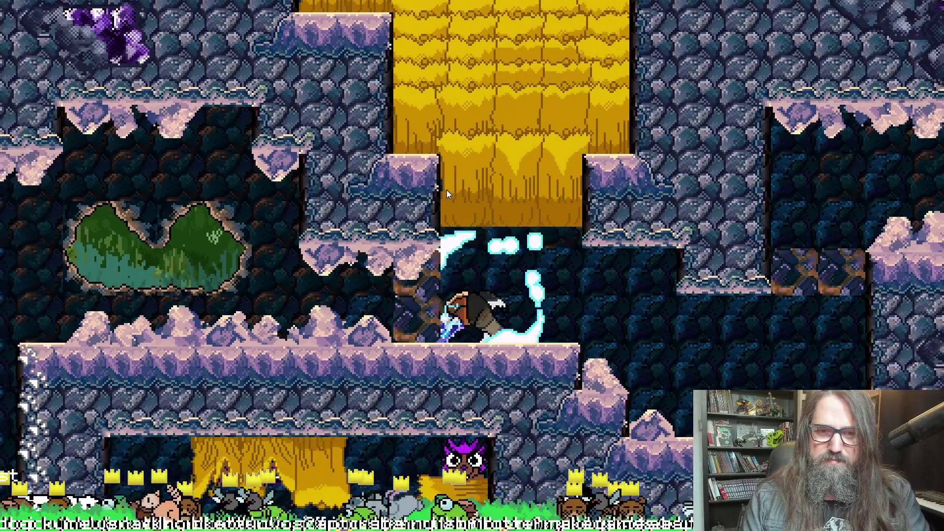
{"action": "key", "text": "Right"}
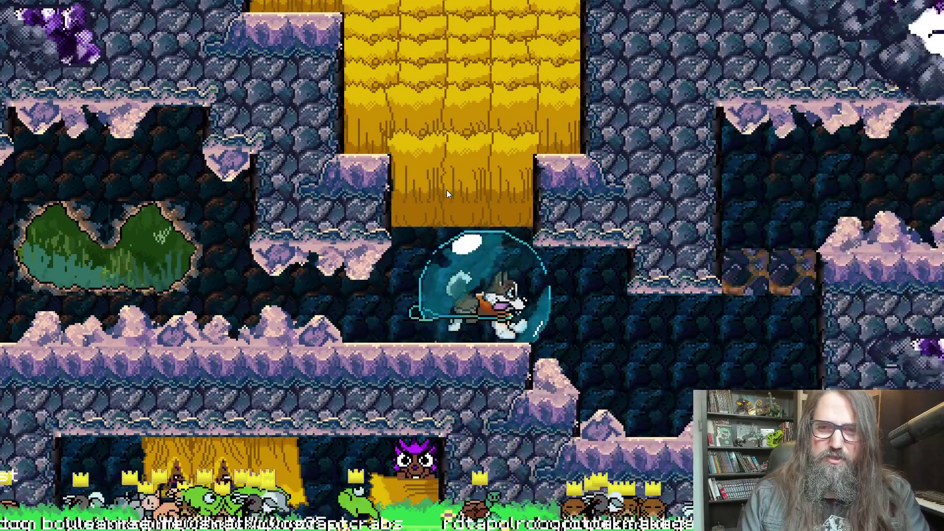
{"action": "key", "text": "Right"}
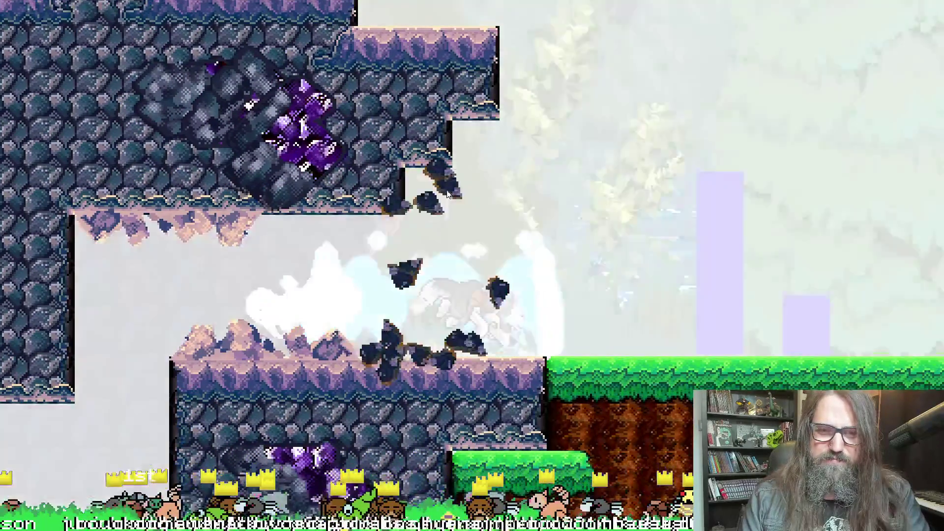
Step: Cross the forest, dash through another door to check the smoke, then leave fullscreen
{"action": "key", "text": "Right"}
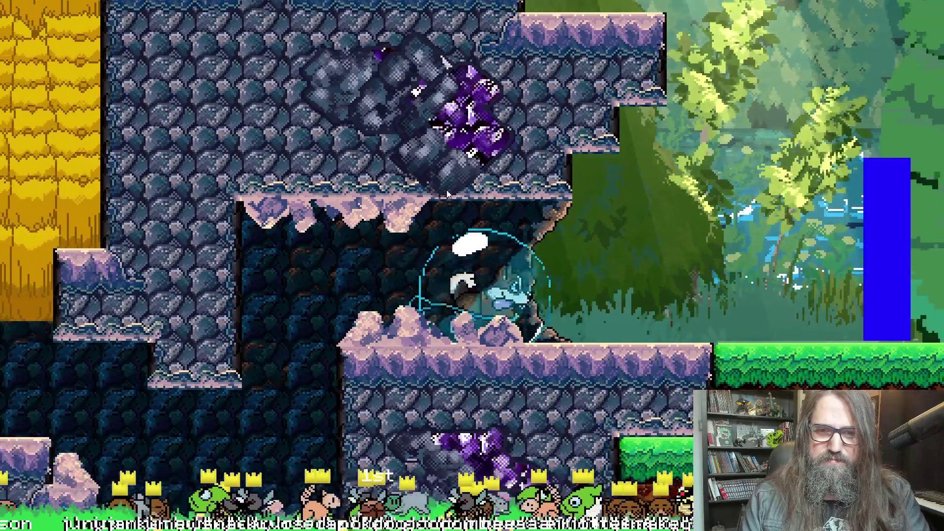
{"action": "key", "text": "Right"}
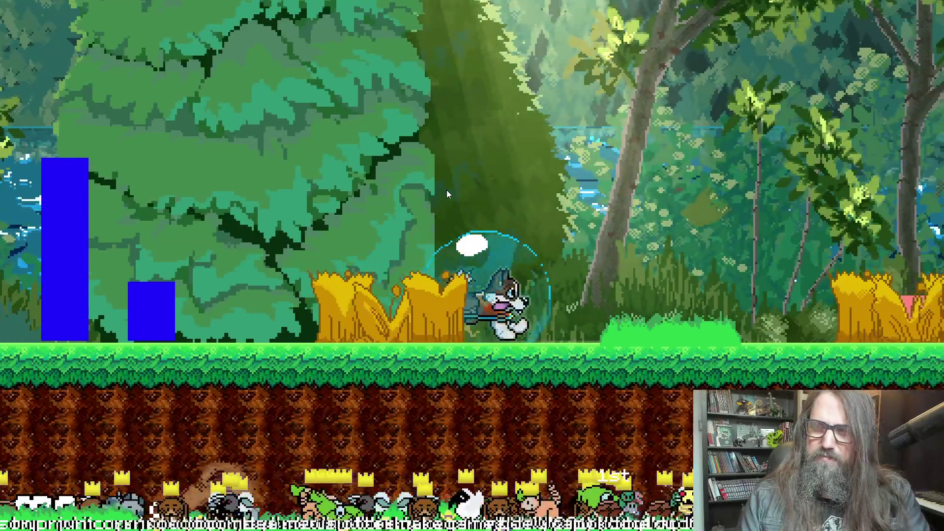
{"action": "key", "text": "Right"}
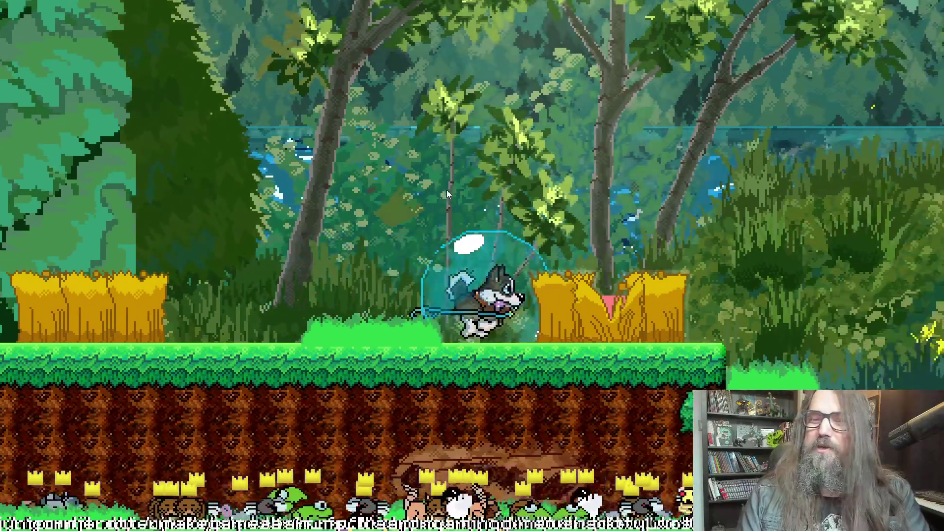
{"action": "key", "text": "Right"}
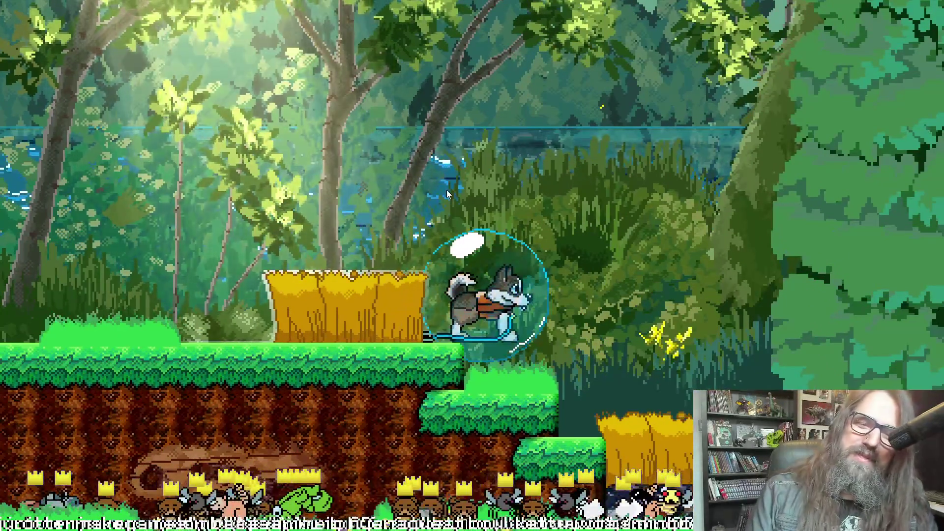
{"action": "key", "text": "Right"}
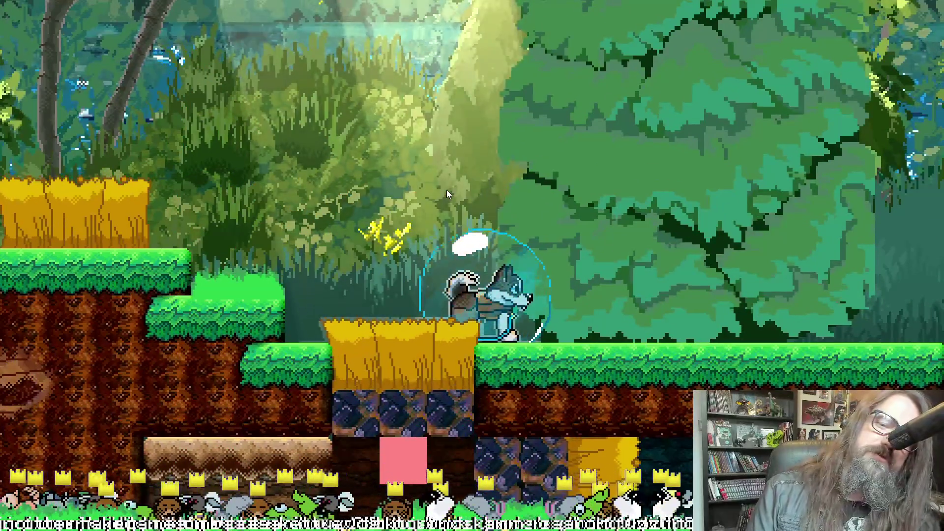
{"action": "key", "text": "Right"}
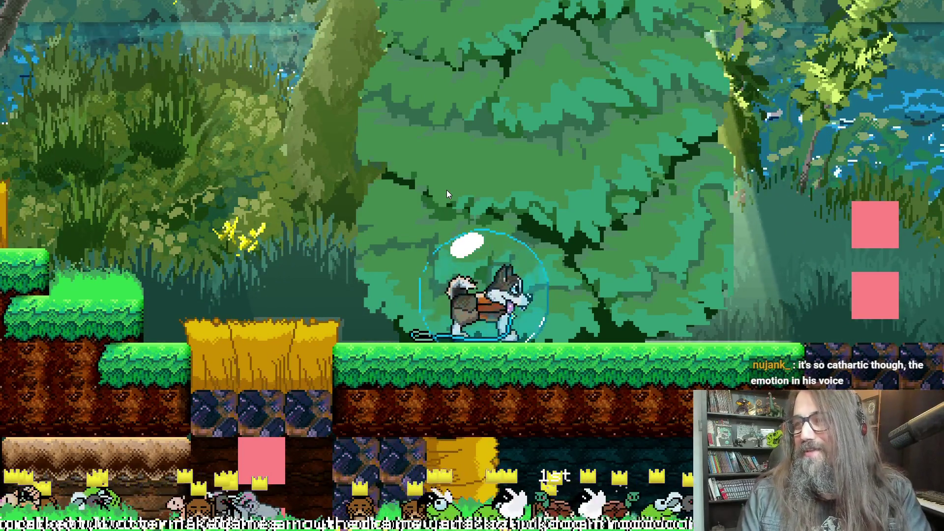
{"action": "key", "text": "Right"}
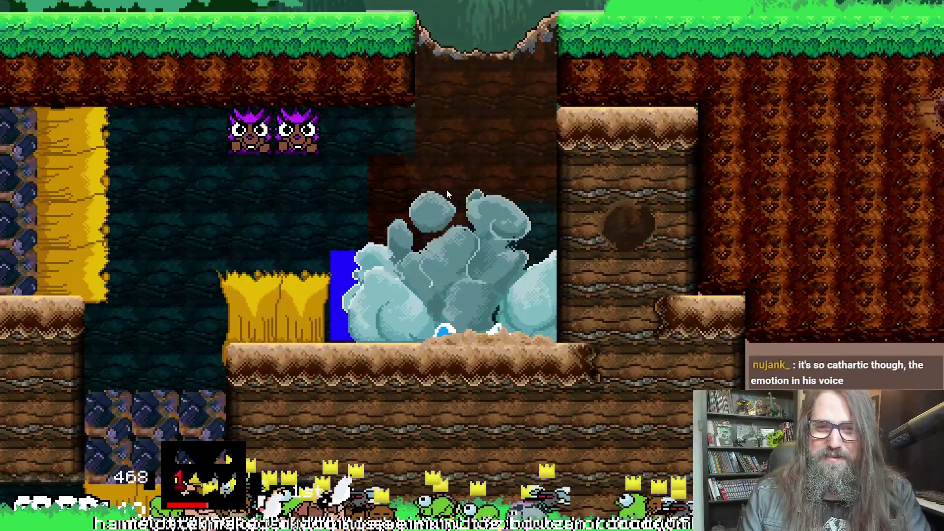
{"action": "key", "text": "Left"}
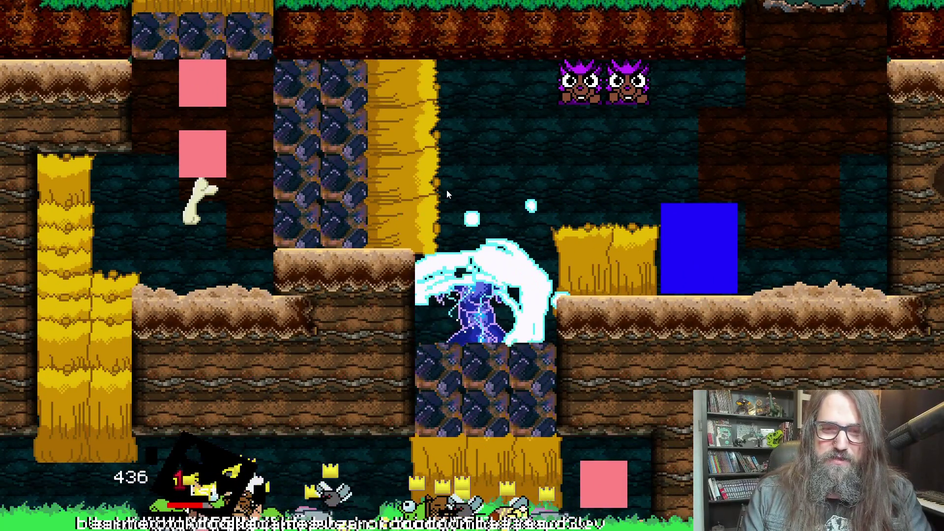
{"action": "key", "text": "F11"}
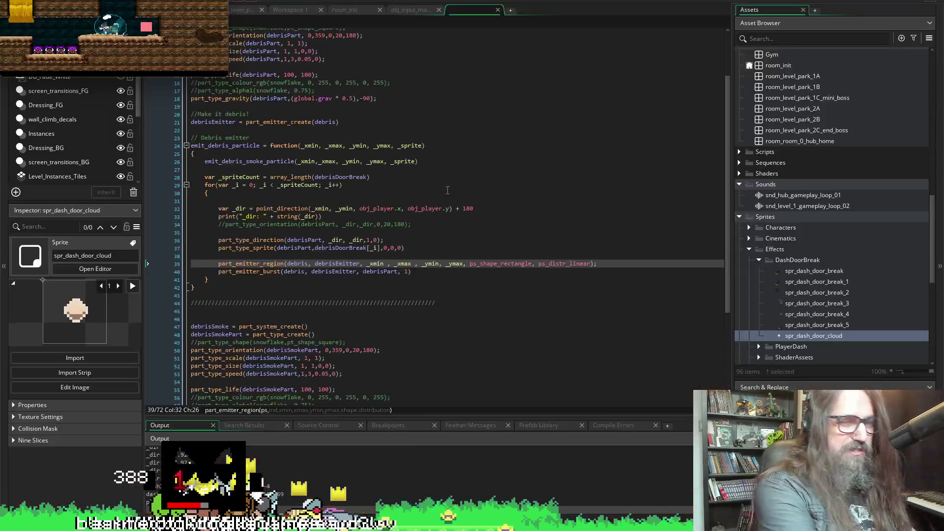
Step: Back in the Create event, comment out the smoke particle's speed setting and save
{"action": "key", "text": "alt+Tab"}
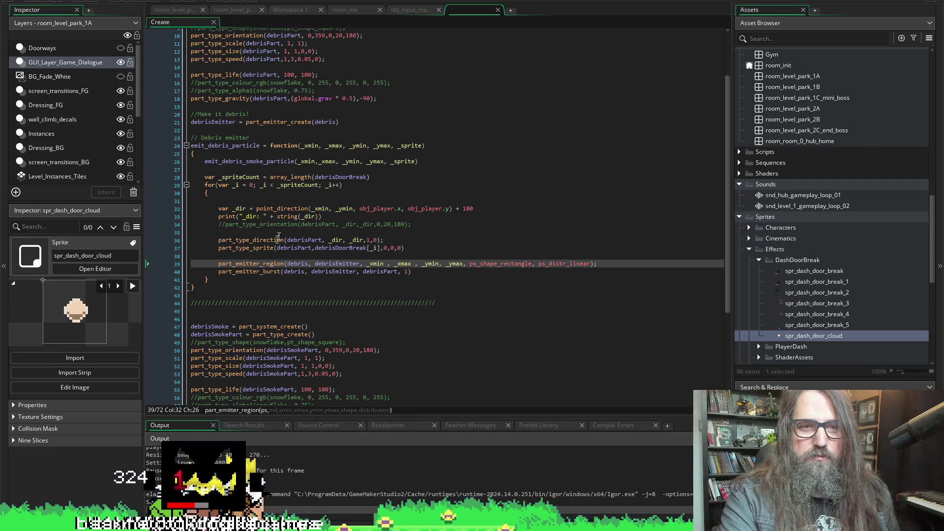
{"action": "scroll", "coordinate": [243, 316], "scroll_direction": "down", "scroll_amount": 3}
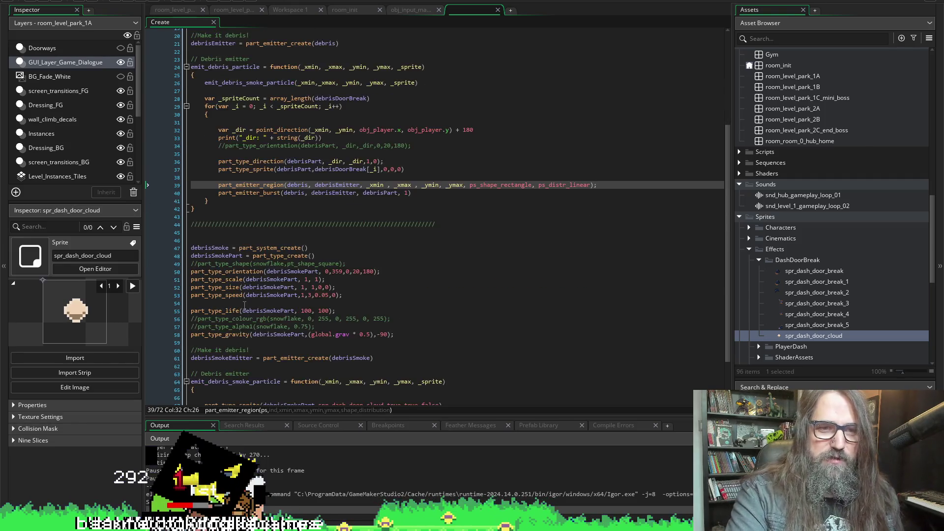
{"action": "scroll", "coordinate": [245, 305], "scroll_direction": "down", "scroll_amount": 3}
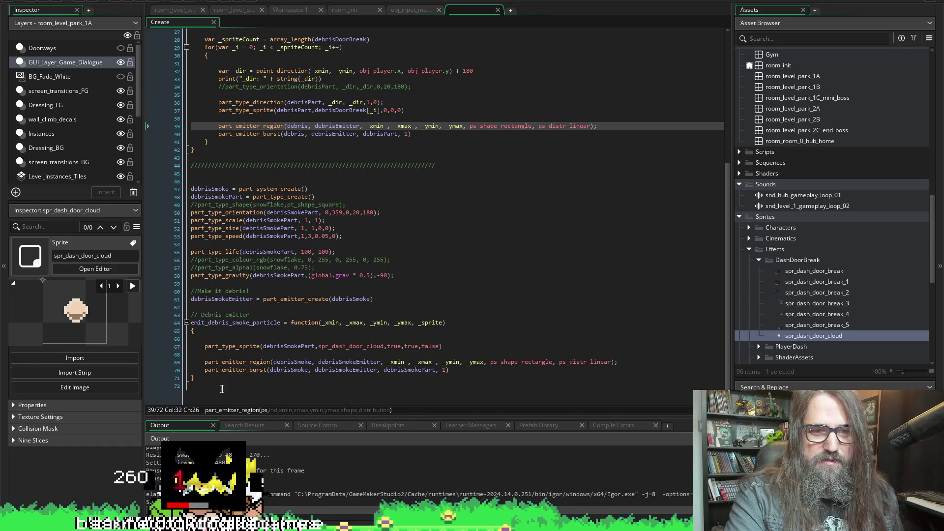
{"action": "left_click", "coordinate": [204, 236]}
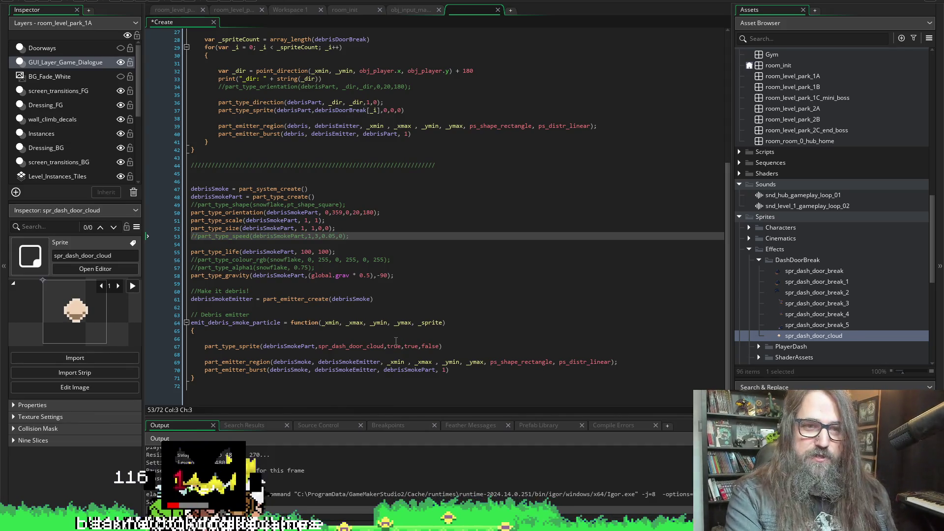
{"action": "key", "text": "ctrl+s"}
{"action": "key", "text": "Up"}
{"action": "key", "text": "Up"}
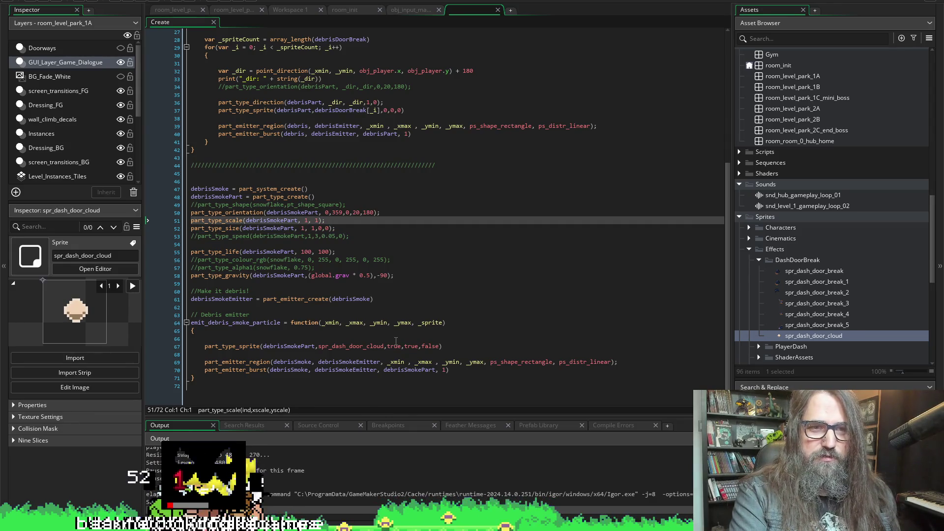
Step: Step through the orientation, scale, size and life lines down to the gravity line
{"action": "key", "text": "Up"}
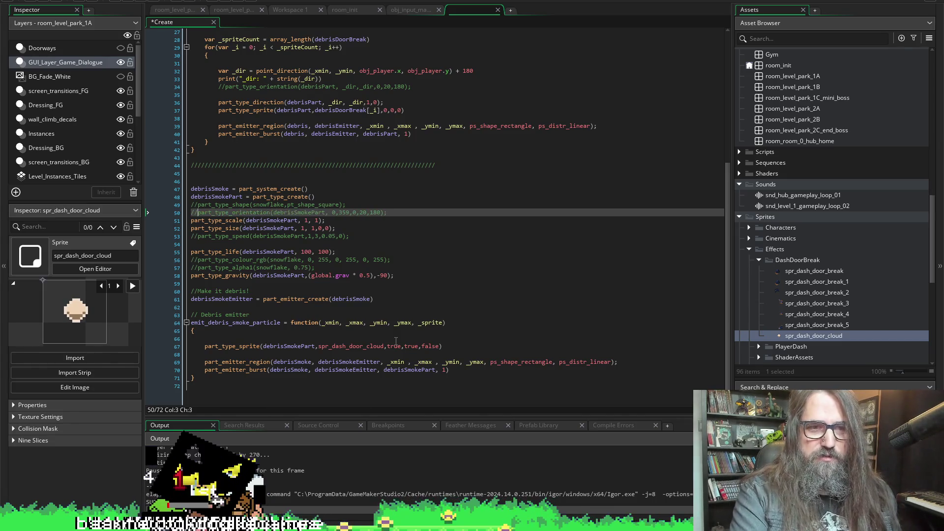
{"action": "key", "text": "Down"}
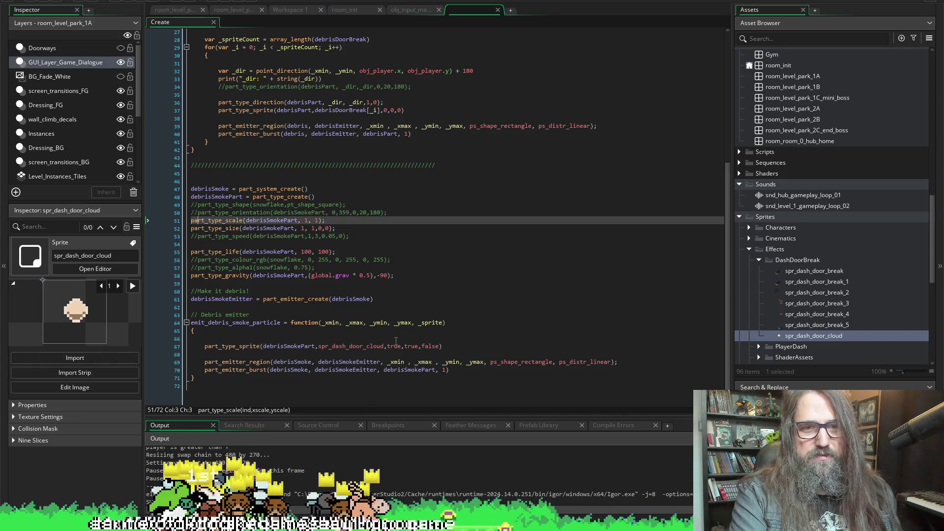
{"action": "key", "text": "Down"}
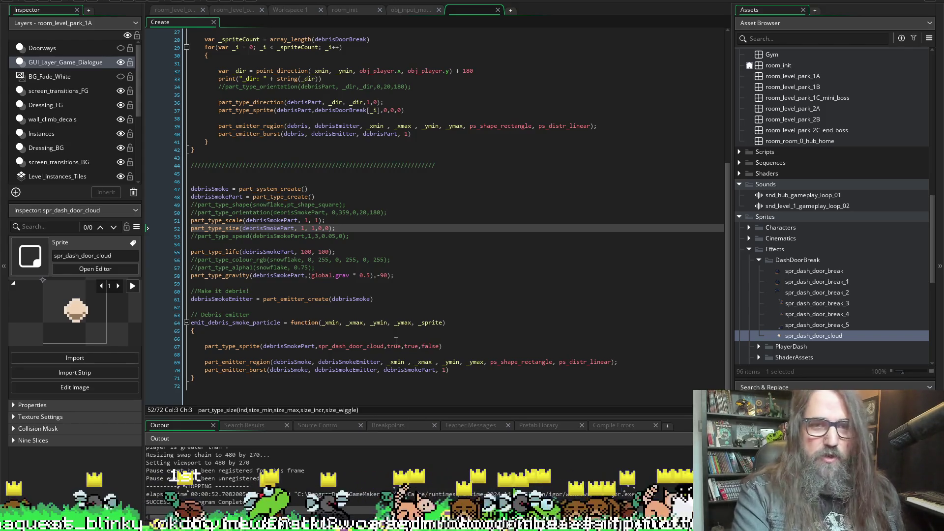
{"action": "key", "text": "Down"}
{"action": "key", "text": "Down"}
{"action": "key", "text": "Down"}
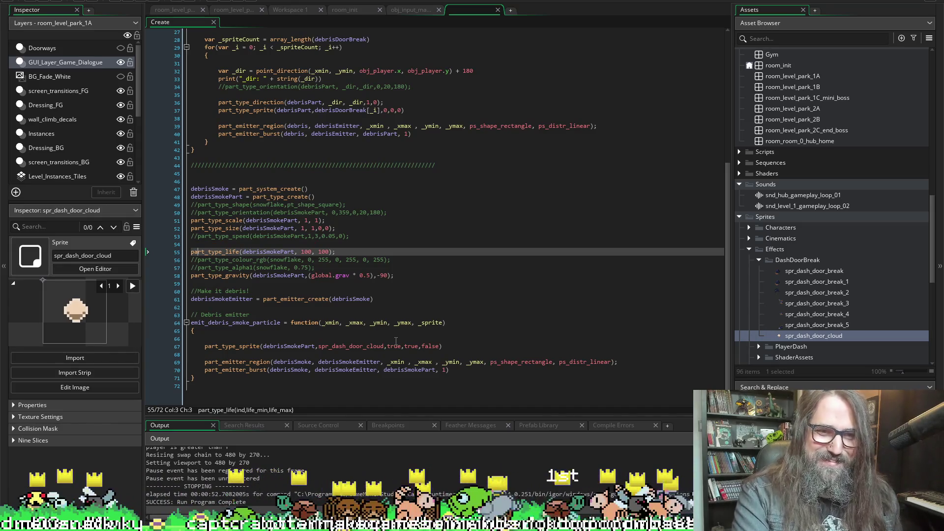
{"action": "key", "text": "Down"}
{"action": "key", "text": "Down"}
{"action": "key", "text": "Down"}
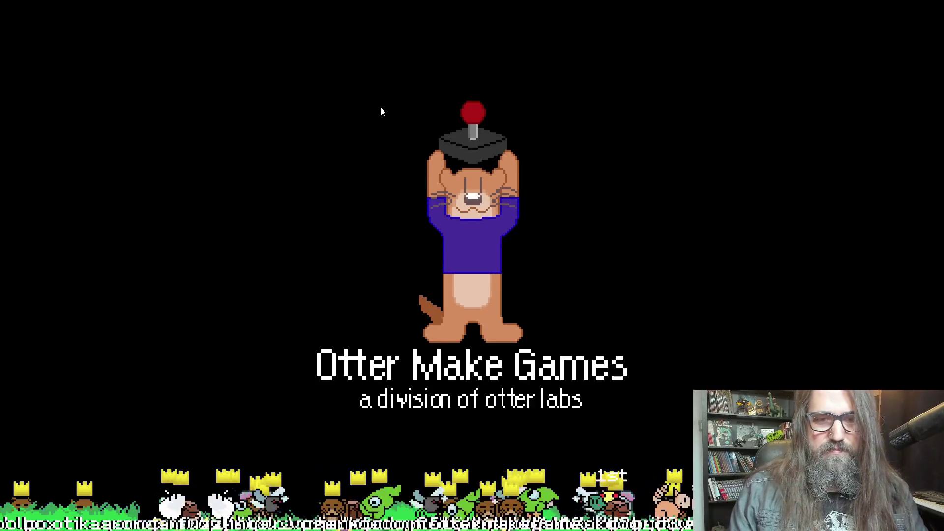
Step: Continue the saved game to test the smoke with gravity disabled
{"action": "key", "text": "Down"}
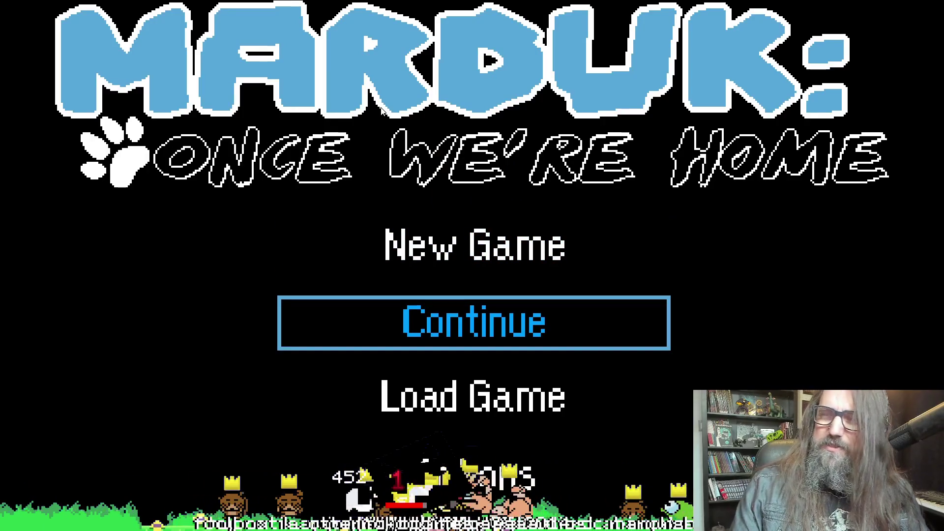
{"action": "key", "text": "Return"}
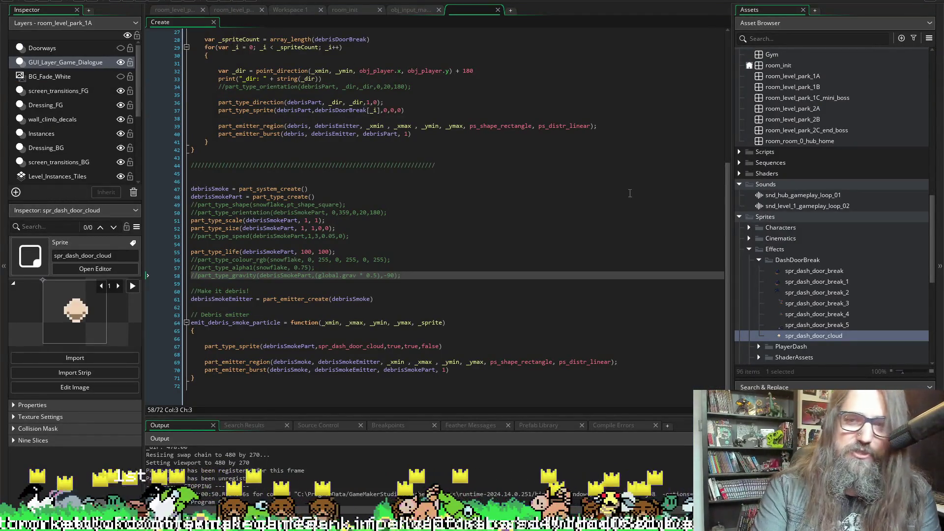
Step: Open spr_dash_door_cloud and set its origin preset to Middle Centre (12 x 12)
{"action": "double_click", "coordinate": [824, 337]}
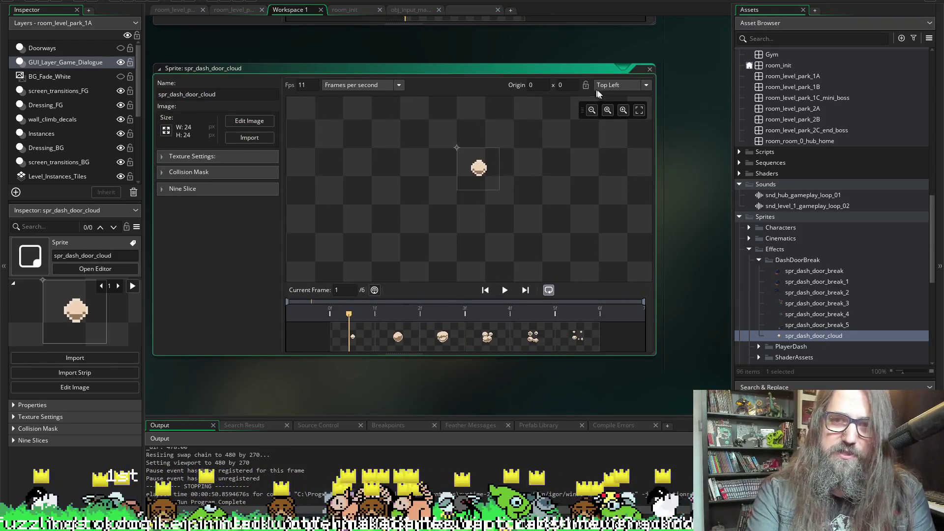
{"action": "left_click", "coordinate": [609, 88]}
{"action": "left_click", "coordinate": [612, 109]}
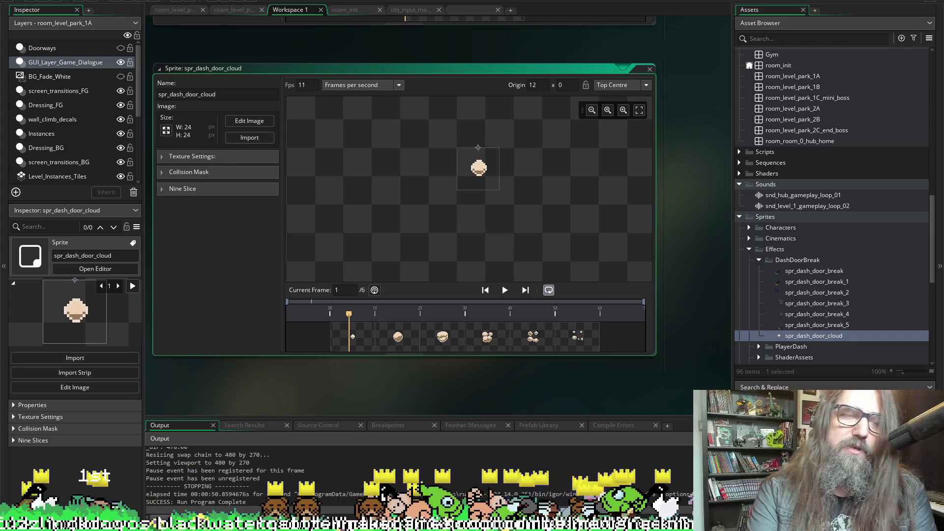
{"action": "left_click", "coordinate": [619, 85]}
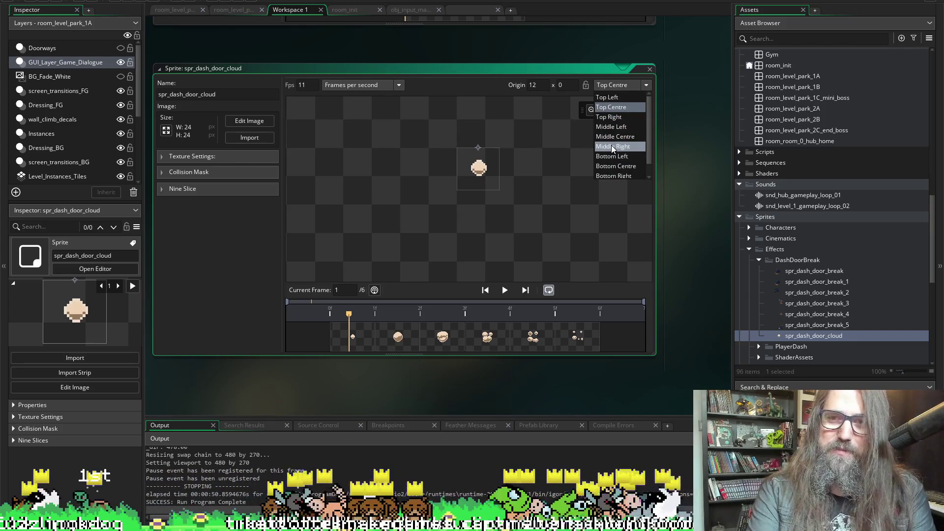
{"action": "left_click", "coordinate": [613, 145]}
{"action": "left_click", "coordinate": [604, 87]}
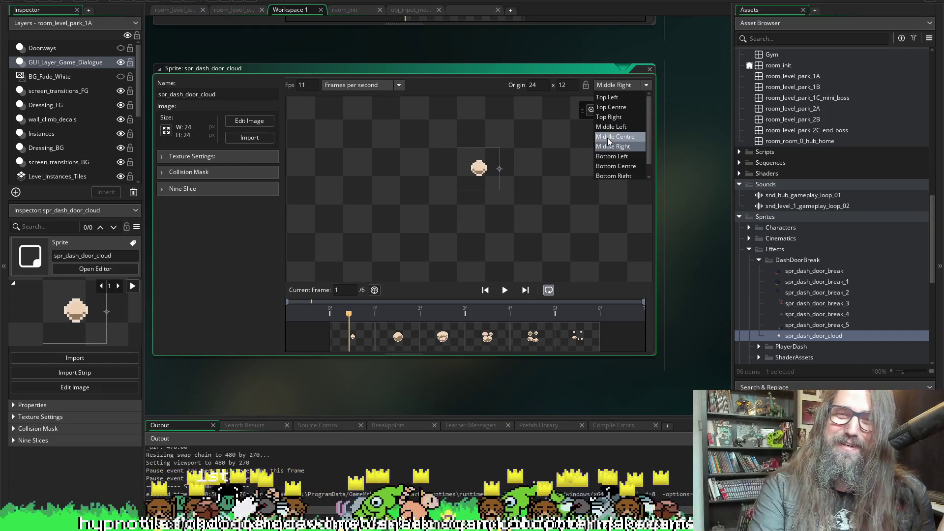
{"action": "left_click", "coordinate": [608, 138]}
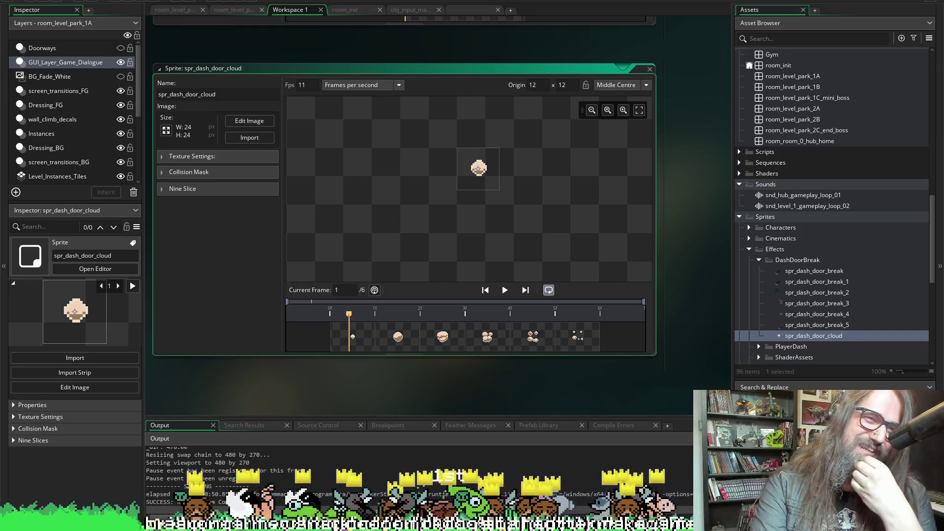
Step: Run the game, continue the save, and smash the pink dash door blocks in the cave
{"action": "left_click", "coordinate": [124, 2]}
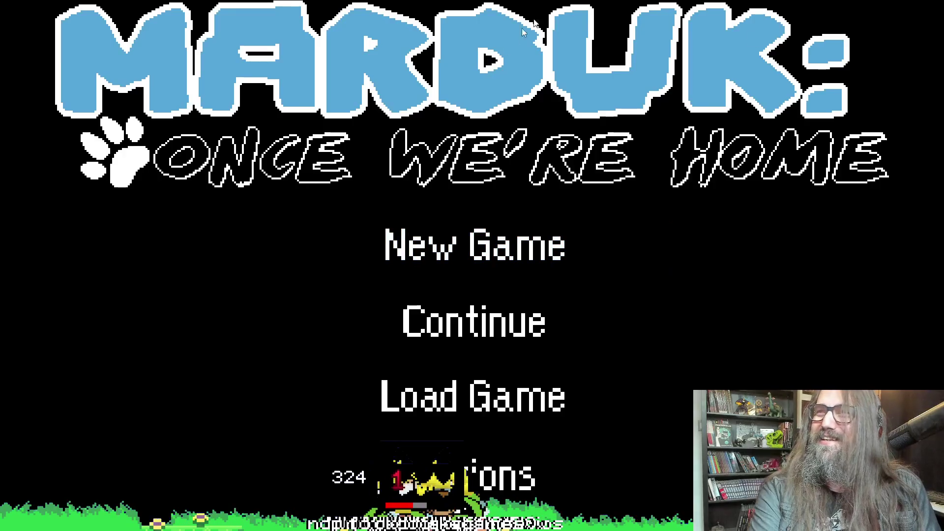
{"action": "key", "text": "Down"}
{"action": "key", "text": "Return"}
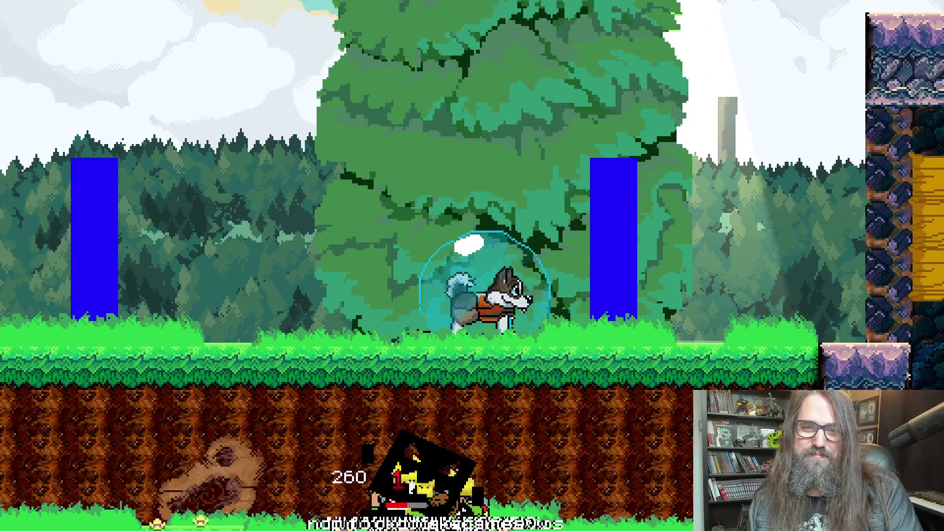
{"action": "key", "text": "Right"}
{"action": "key", "text": "space"}
{"action": "key", "text": "Right"}
{"action": "key", "text": "x"}
{"action": "key", "text": "Right"}
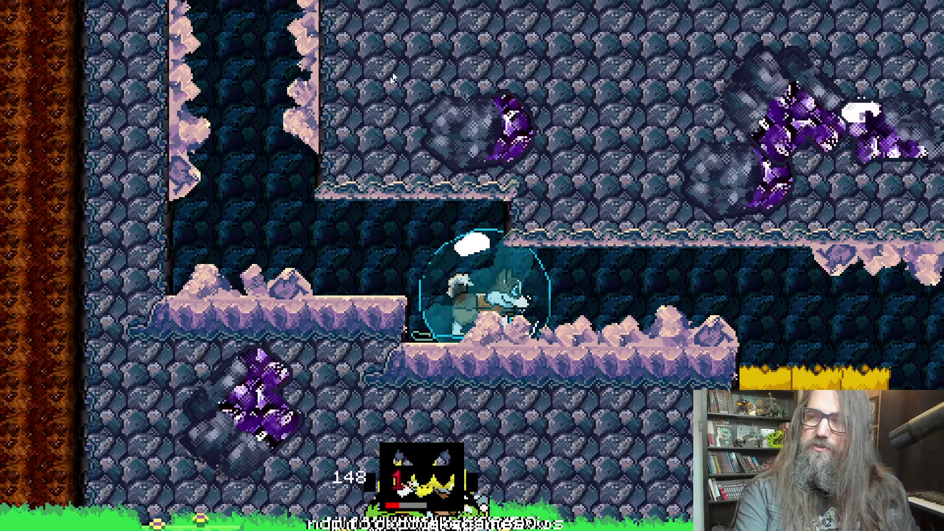
{"action": "key", "text": "Right"}
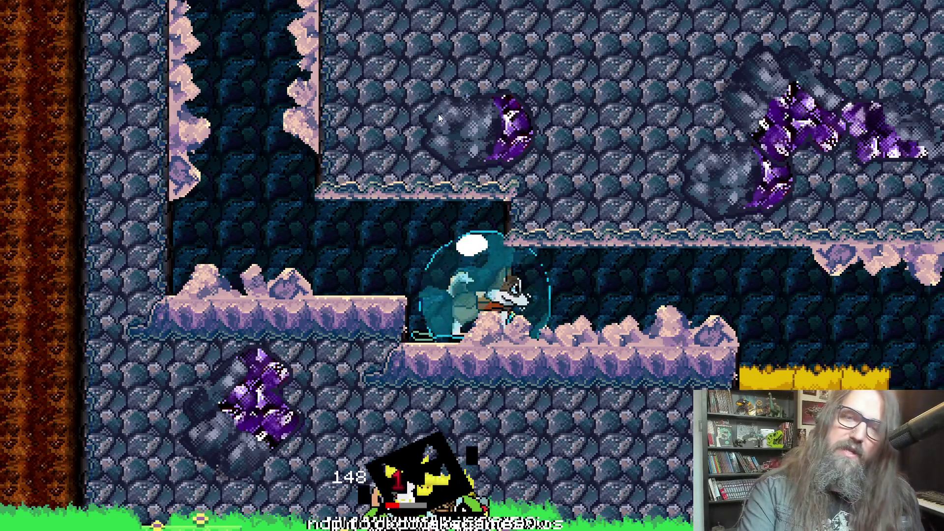
{"action": "key", "text": "alt+Return"}
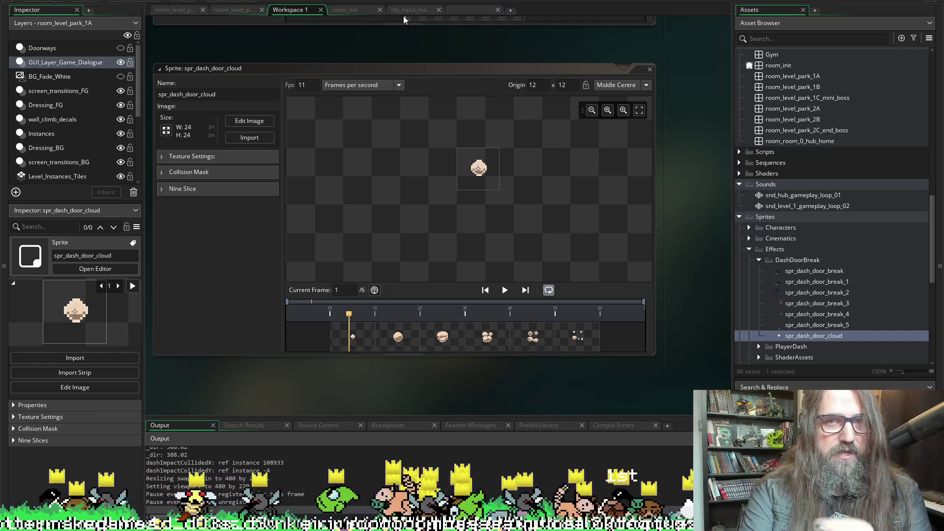
Step: Change part_type_life to 50, 50 in the Create event and relaunch, confirming the restart
{"action": "left_click", "coordinate": [466, 11]}
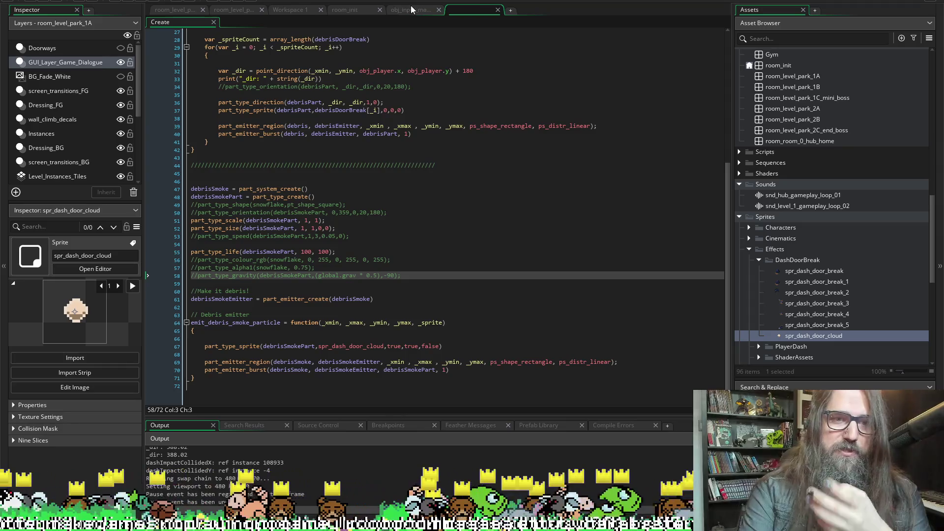
{"action": "left_click", "coordinate": [312, 252]}
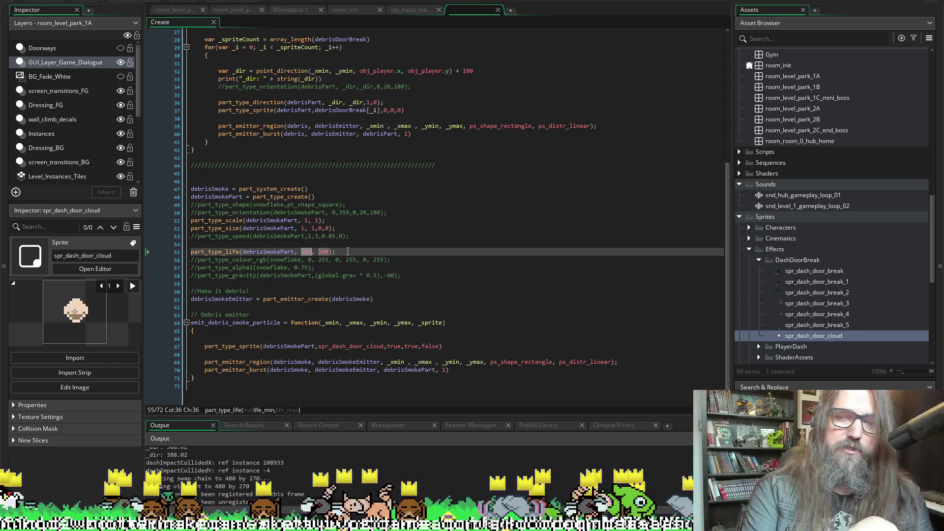
{"action": "type", "text": "5"}
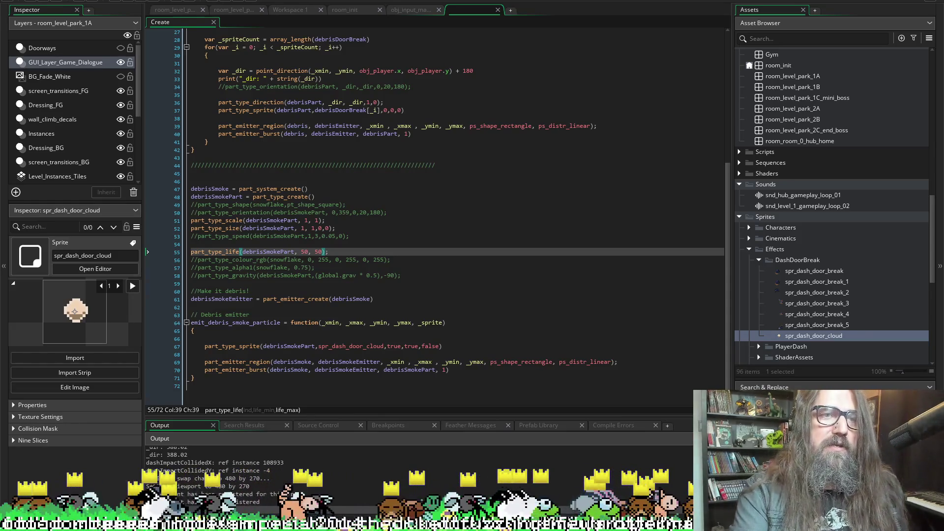
{"action": "left_click", "coordinate": [127, 1]}
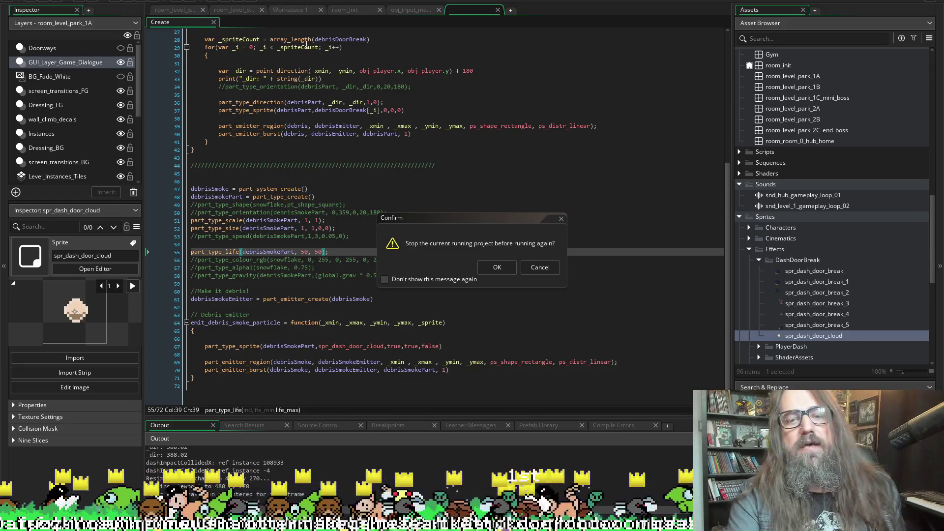
{"action": "left_click", "coordinate": [497, 266]}
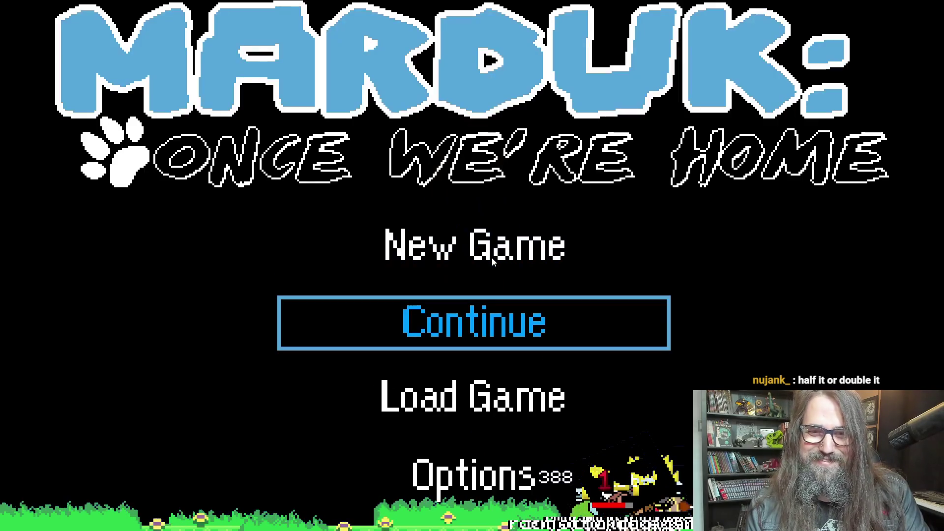
Step: Continue the saved game to watch the shorter dash-door smoke, then return to the editor
{"action": "key", "text": "Return"}
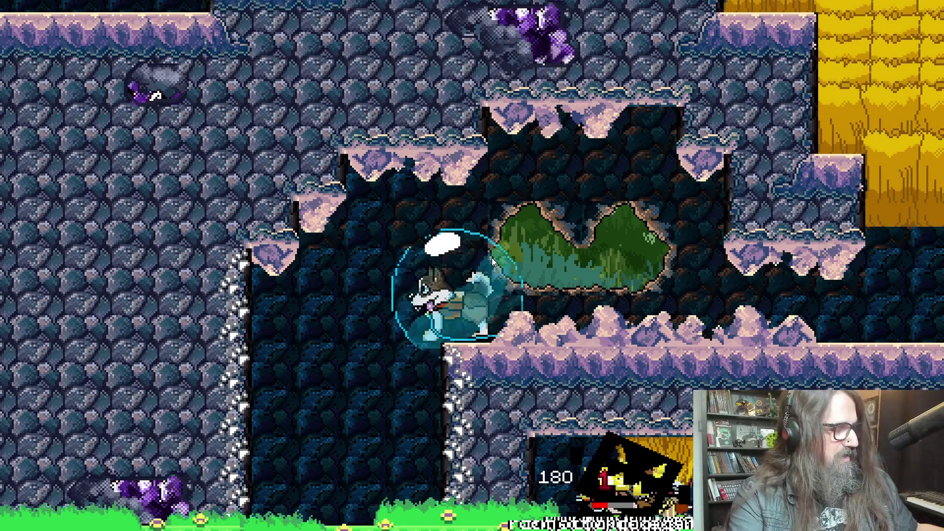
{"action": "key", "text": "alt+Tab"}
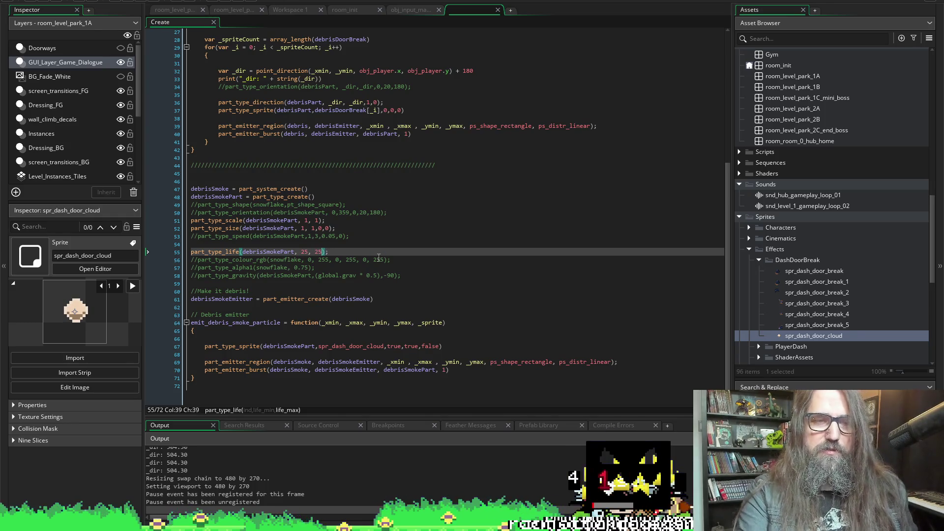
Step: Rerun the game with the 25-frame smoke life, replacing the old run and continuing the saved game
{"action": "left_click", "coordinate": [127, 3]}
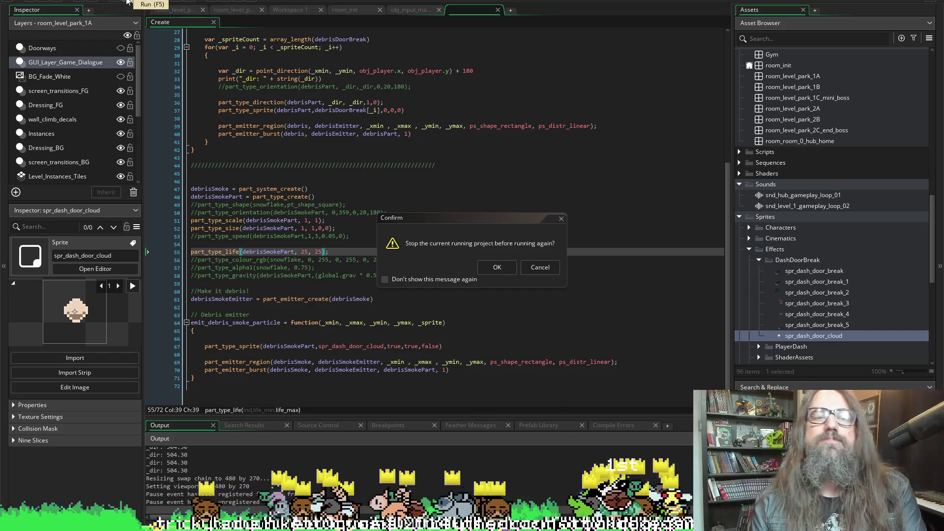
{"action": "left_click", "coordinate": [503, 269]}
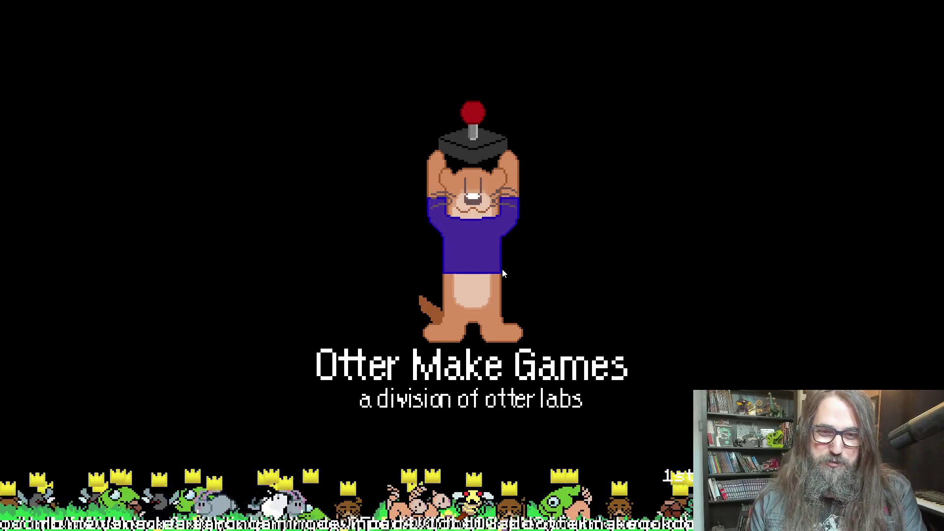
{"action": "key", "text": "Return"}
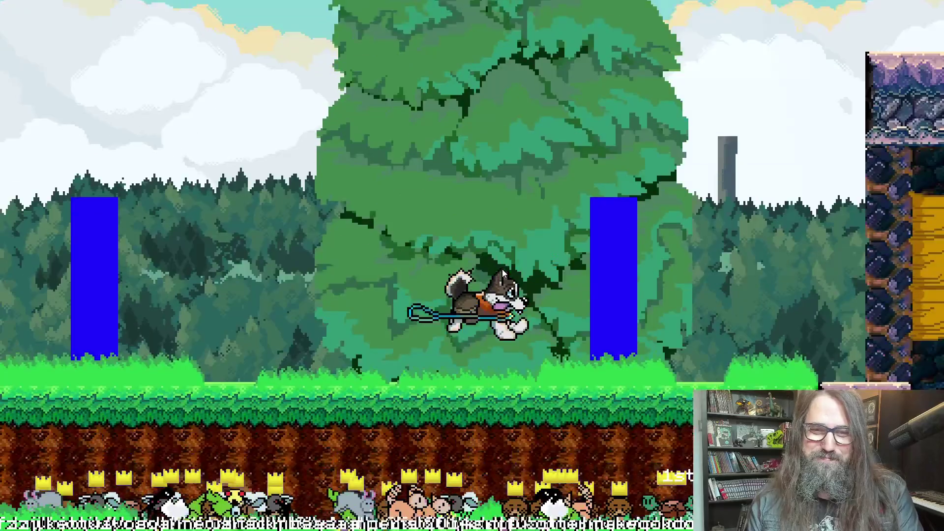